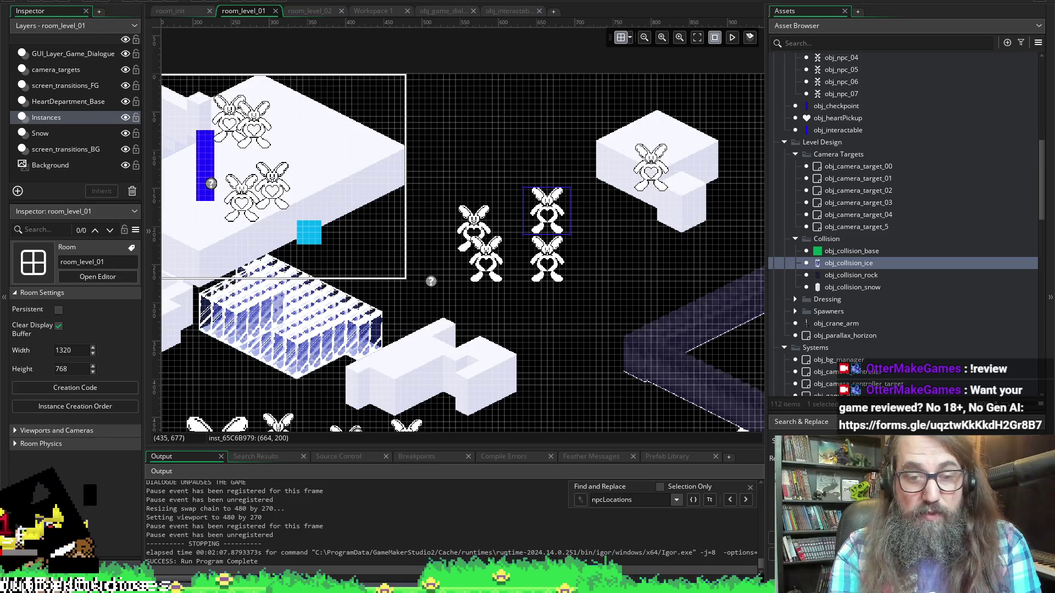
- Switch to the second GameMaker project window, where room_level_park_1A is open
key(alt+Tab)
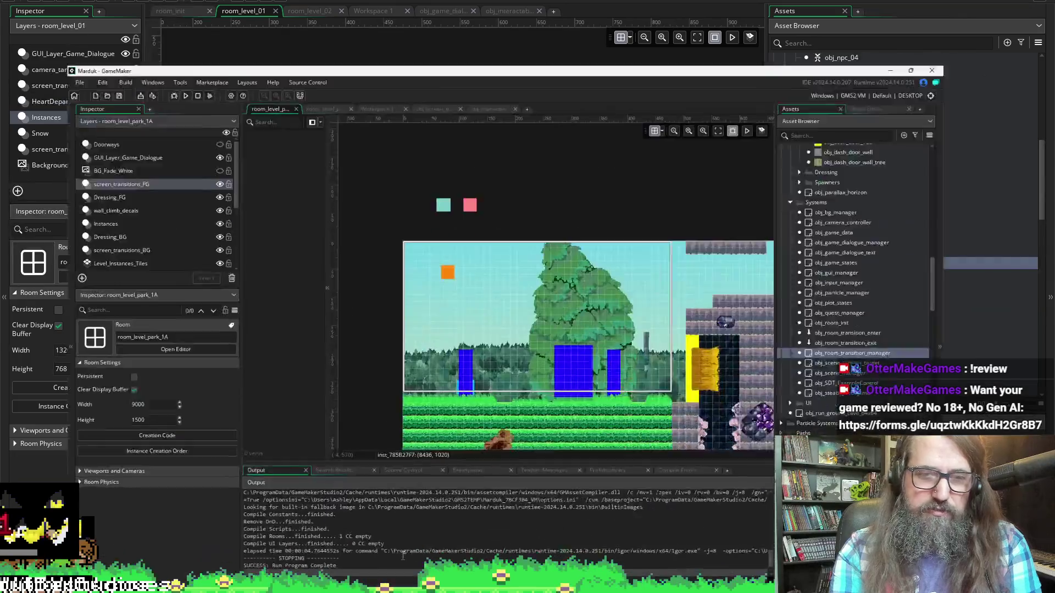
- Run the Marduk game from the toolbar so it compiles and reaches its title menu
click(136, 2)
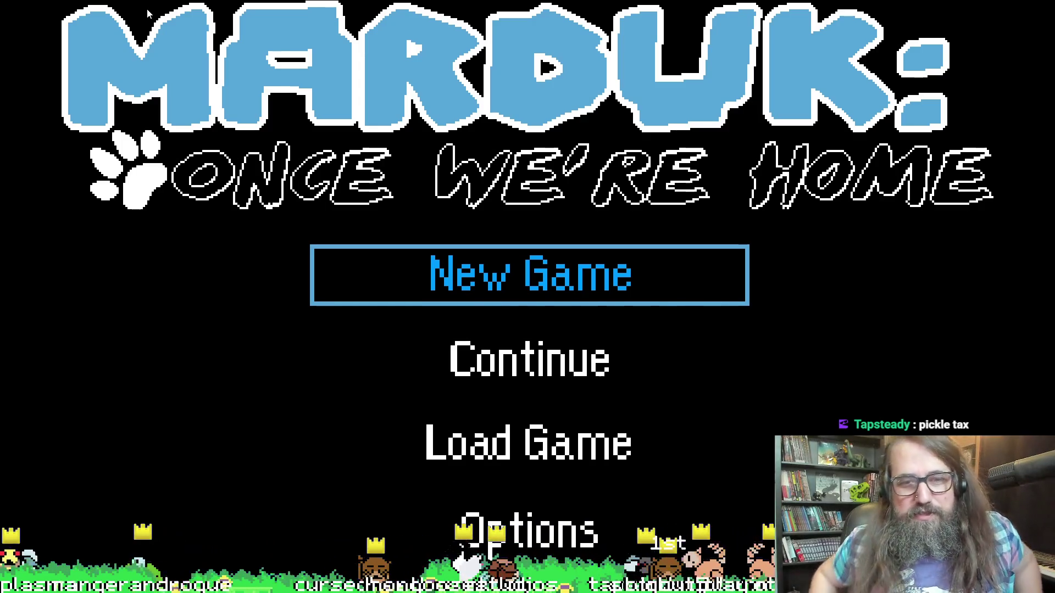
- Choose Continue on the title menu, play the forest level as the dog, then return to the editor
key(Down)
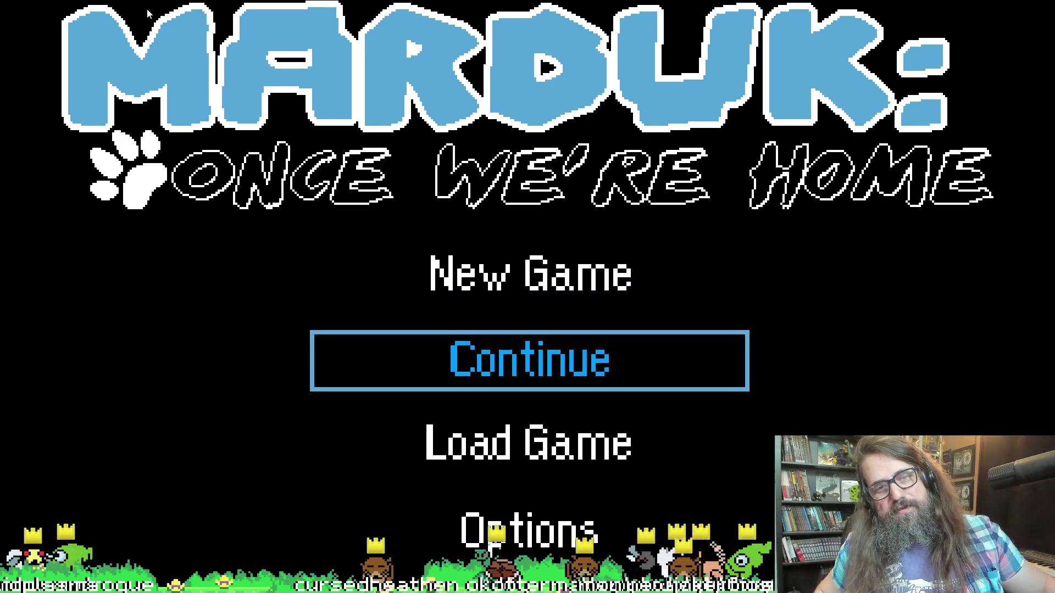
key(Return)
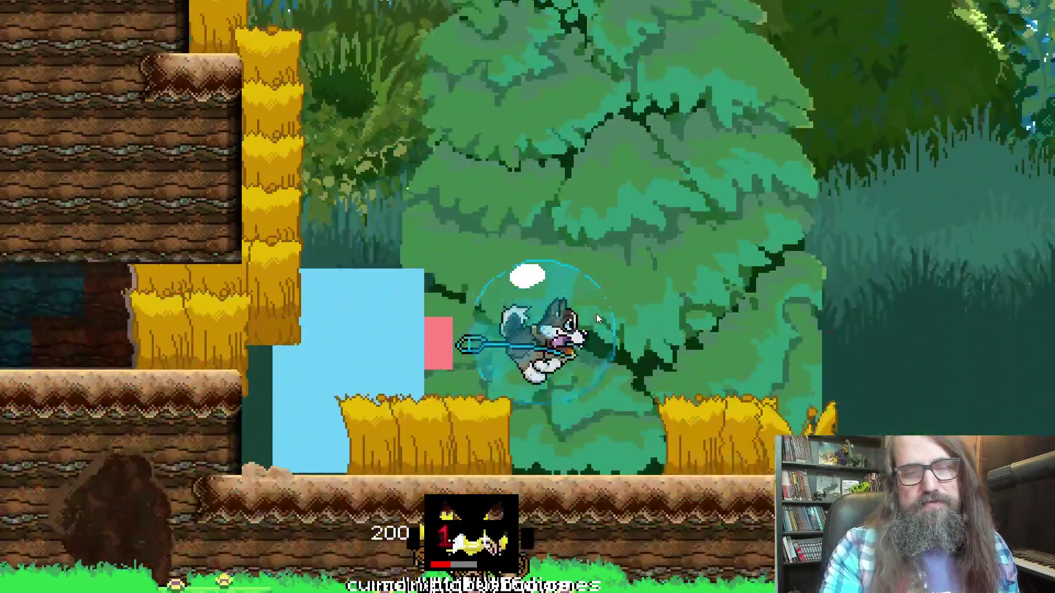
key(Escape)
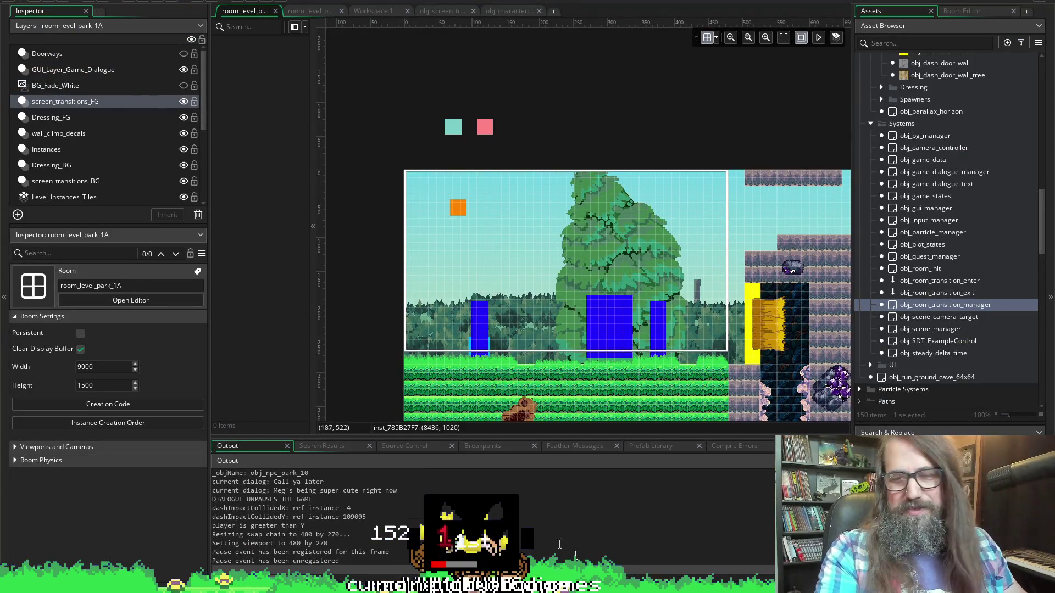
- Return to the running game, open the pause map, and browse both rows of level buttons
key(alt+Tab)
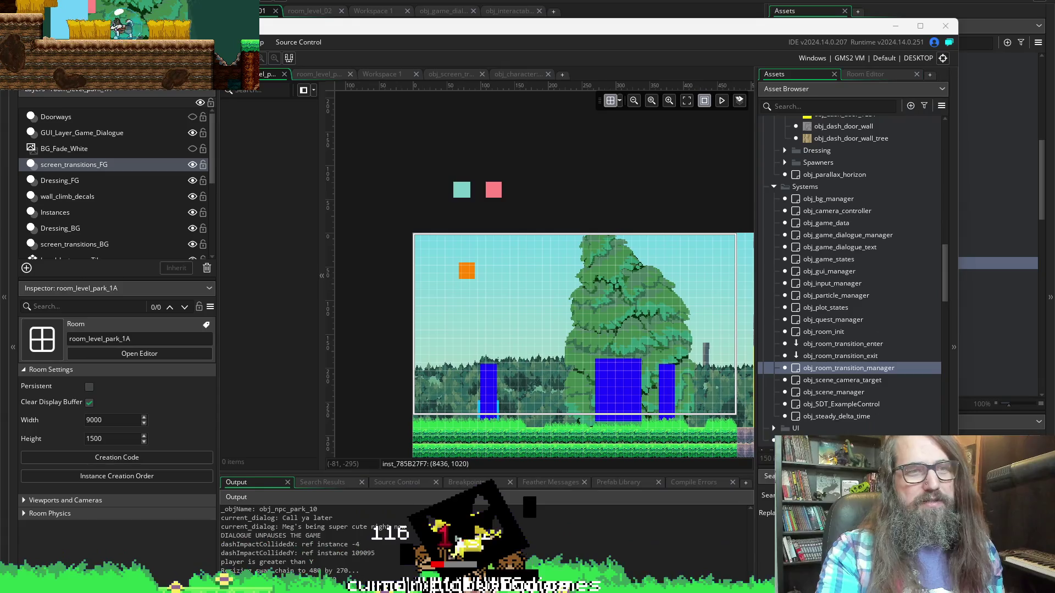
key(Escape)
key(Right)
key(Right)
key(Left)
key(Left)
key(Right)
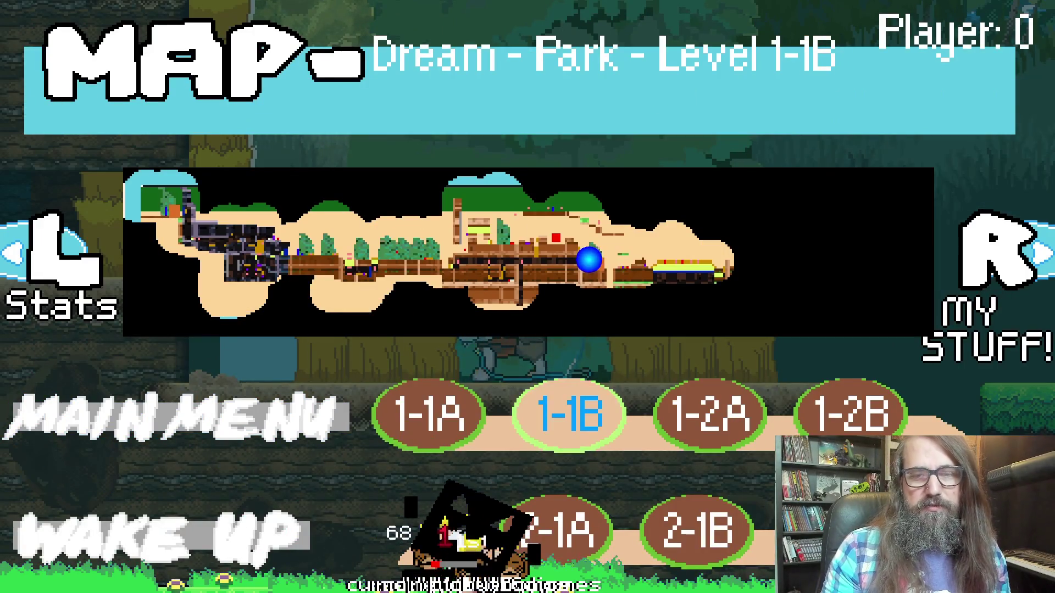
key(Right)
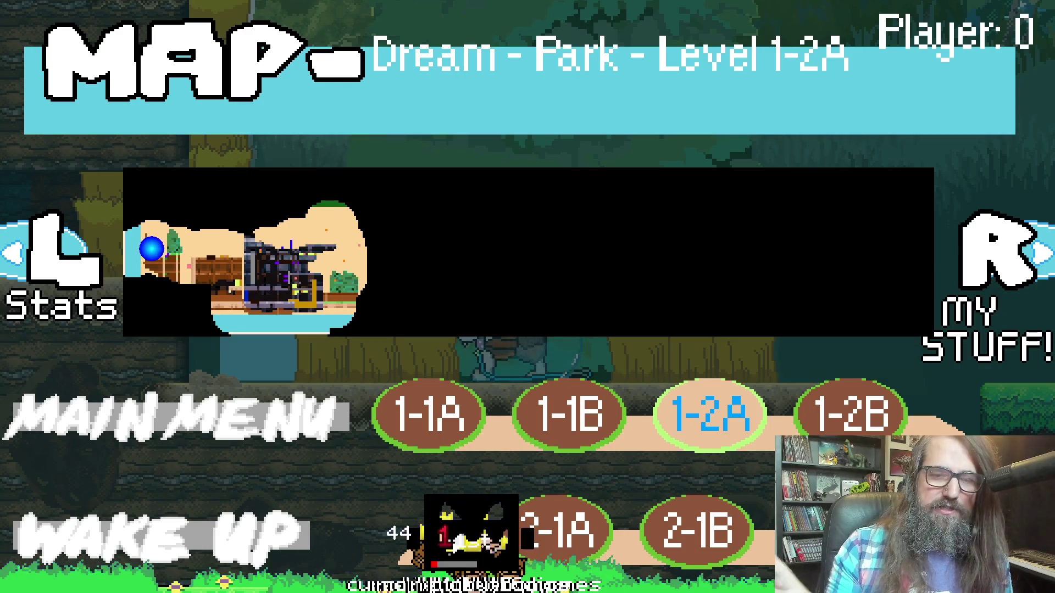
key(Down)
key(Left)
key(Left)
key(Left)
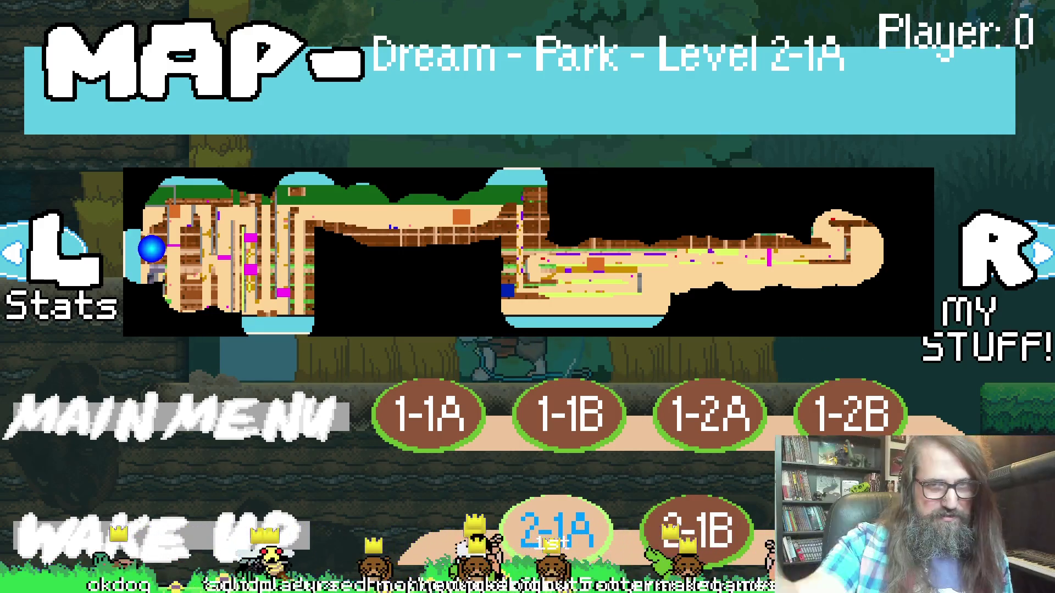
- Step past levels 1-1A and 1-1B to Dream - Park Level 2-2A and load it
key(Up)
key(Right)
key(Right)
key(Left)
key(Left)
key(Left)
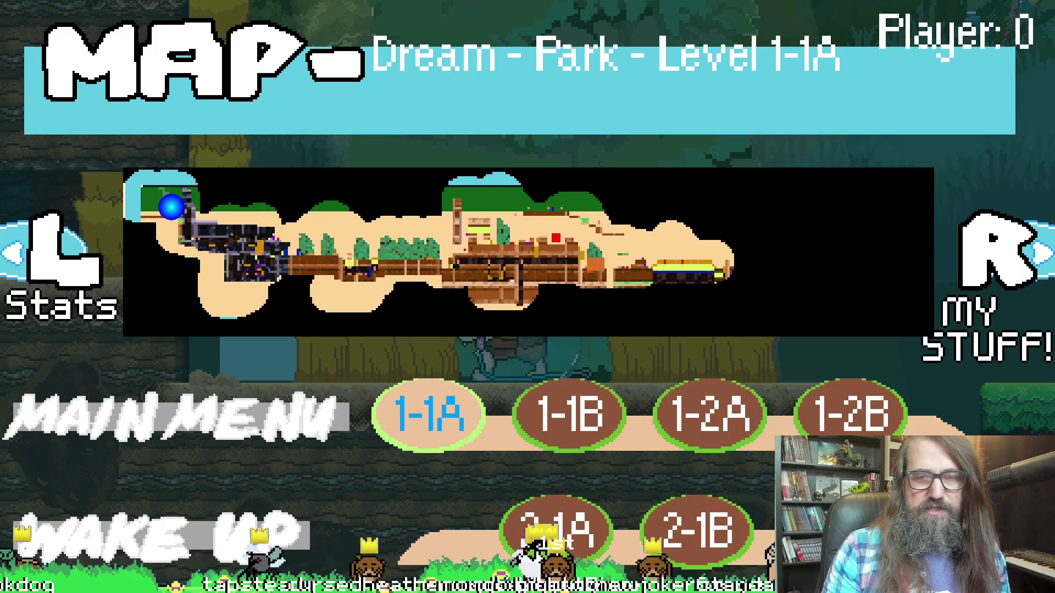
key(Right)
key(Left)
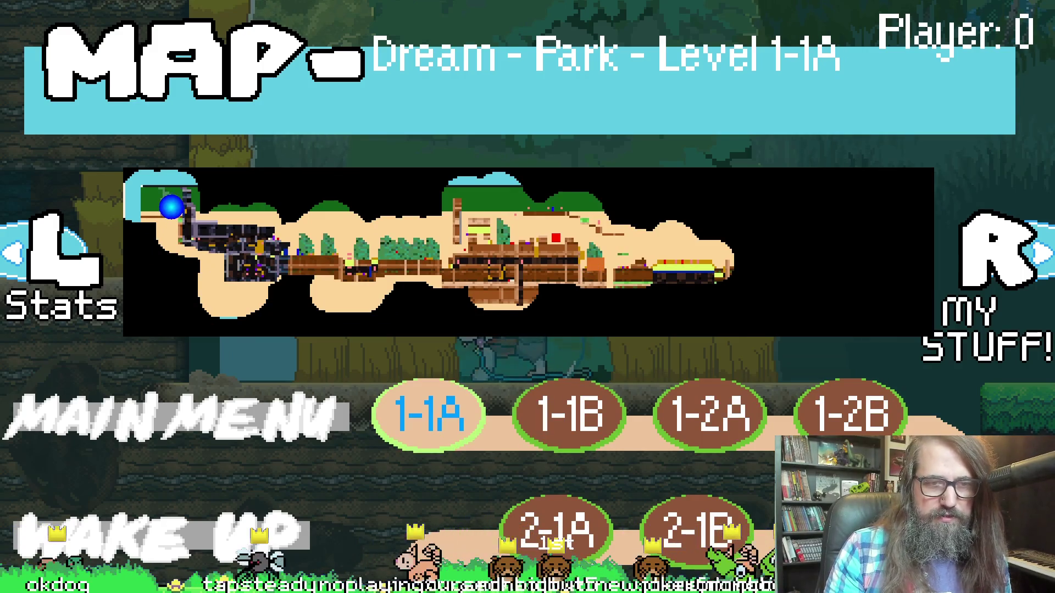
key(Right)
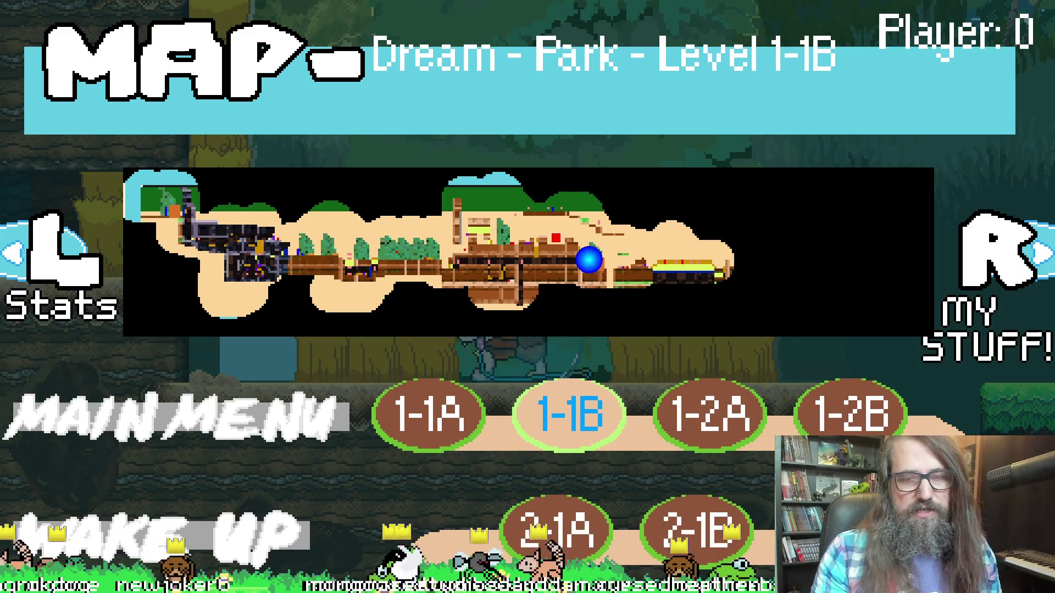
key(Right)
key(Right)
key(Right)
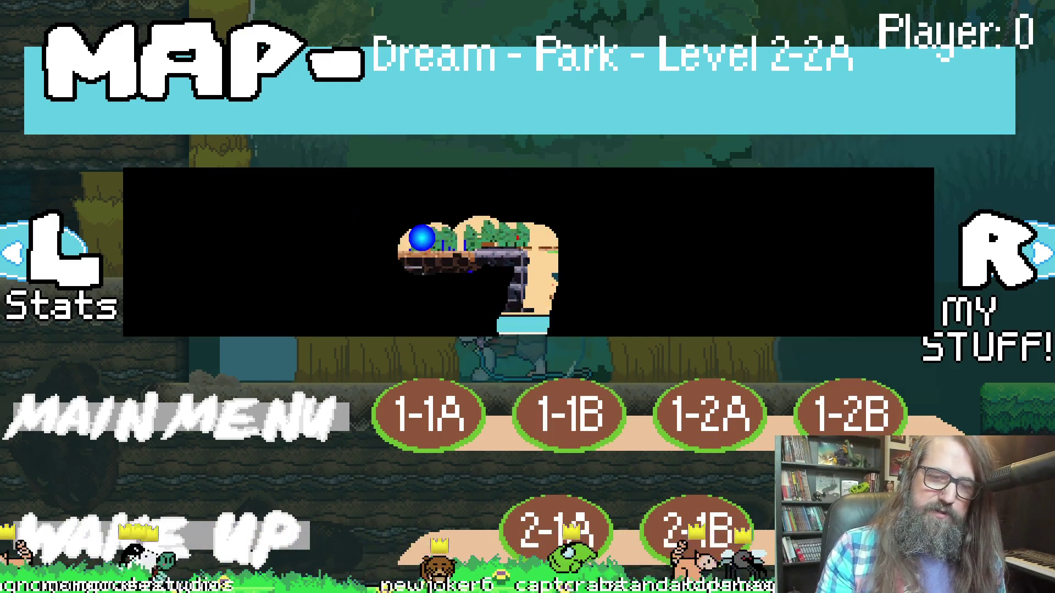
key(Right)
key(Return)
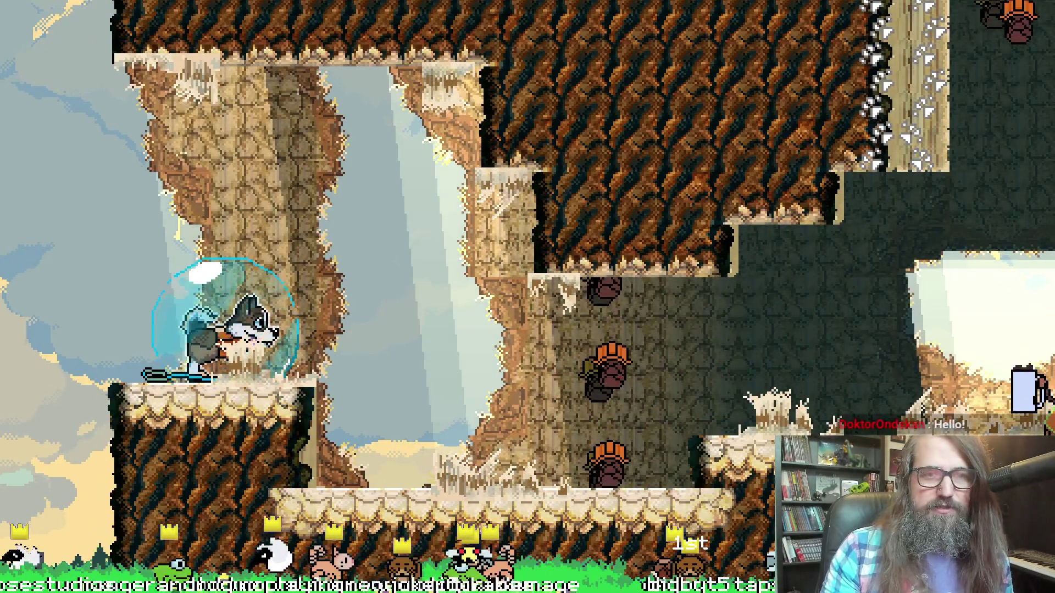
- Run the dog right through the cliff level into the cave, then close the game
key(Right)
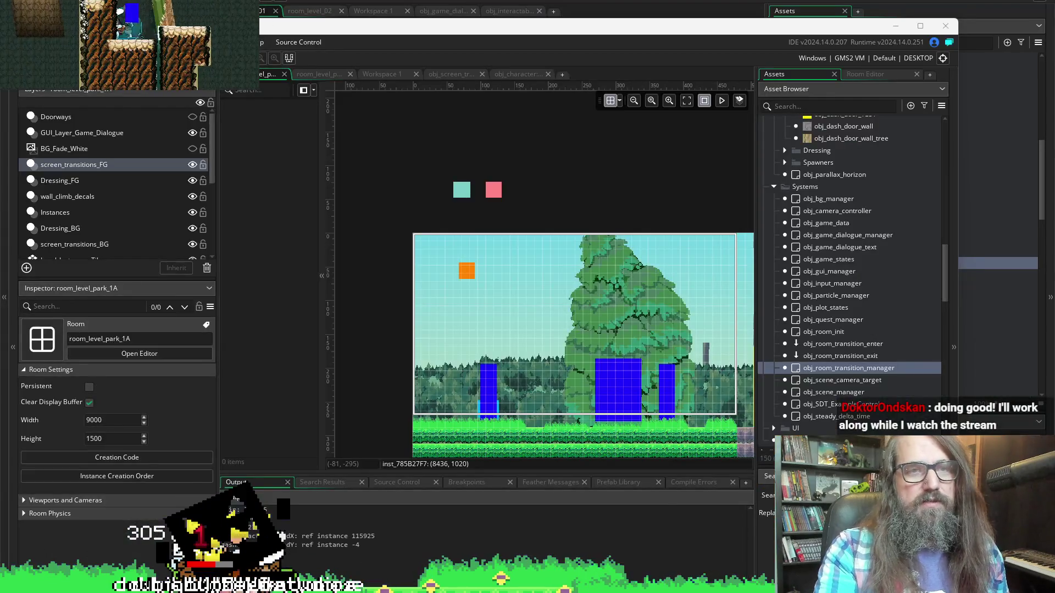
click(222, 5)
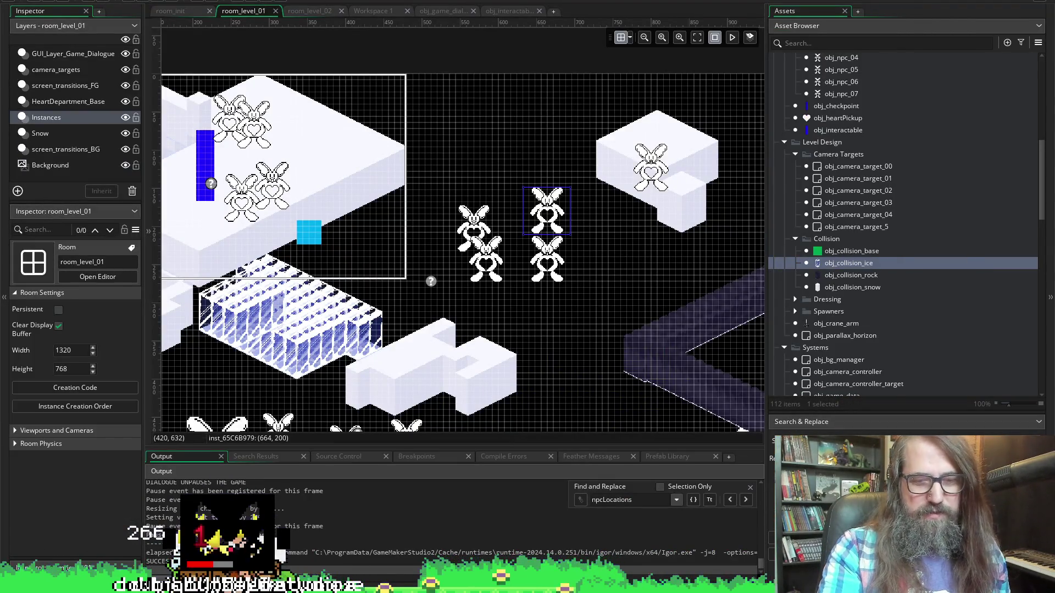
- Bring the Marduk project window forward and maximize it
mouse_move(403, 585)
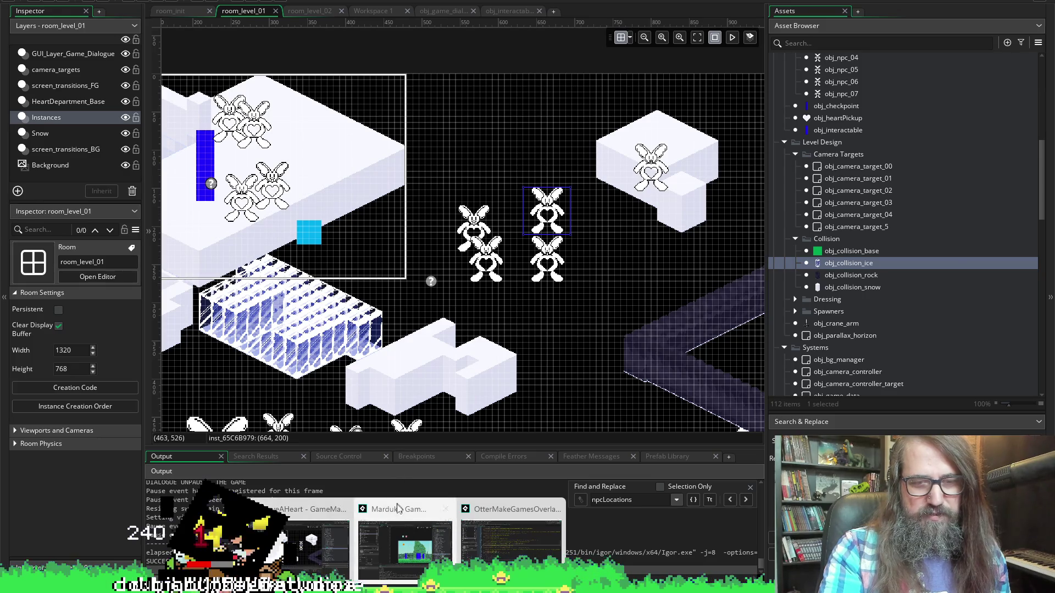
click(398, 503)
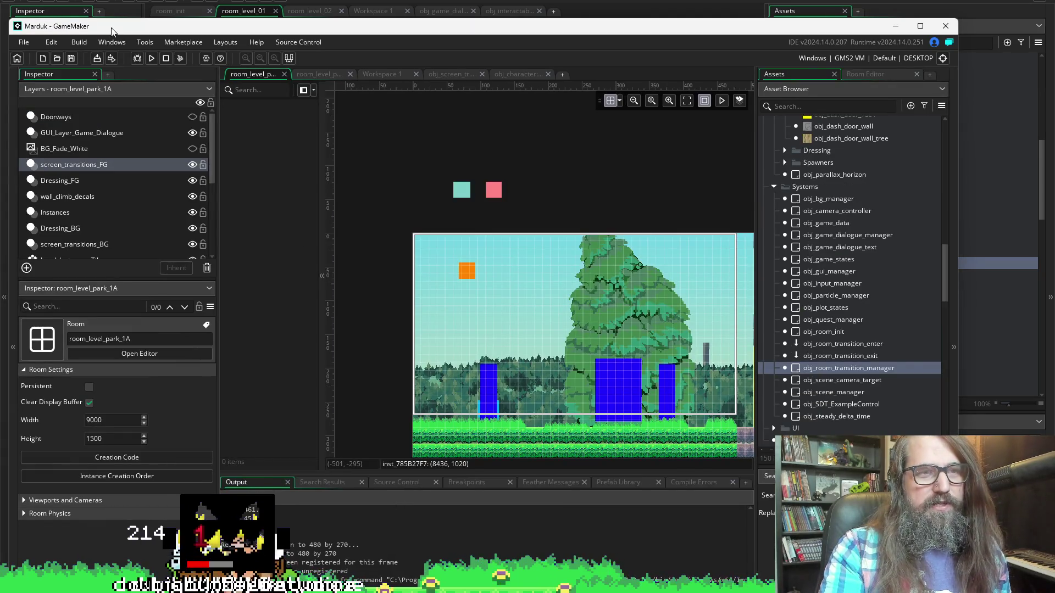
double_click(112, 28)
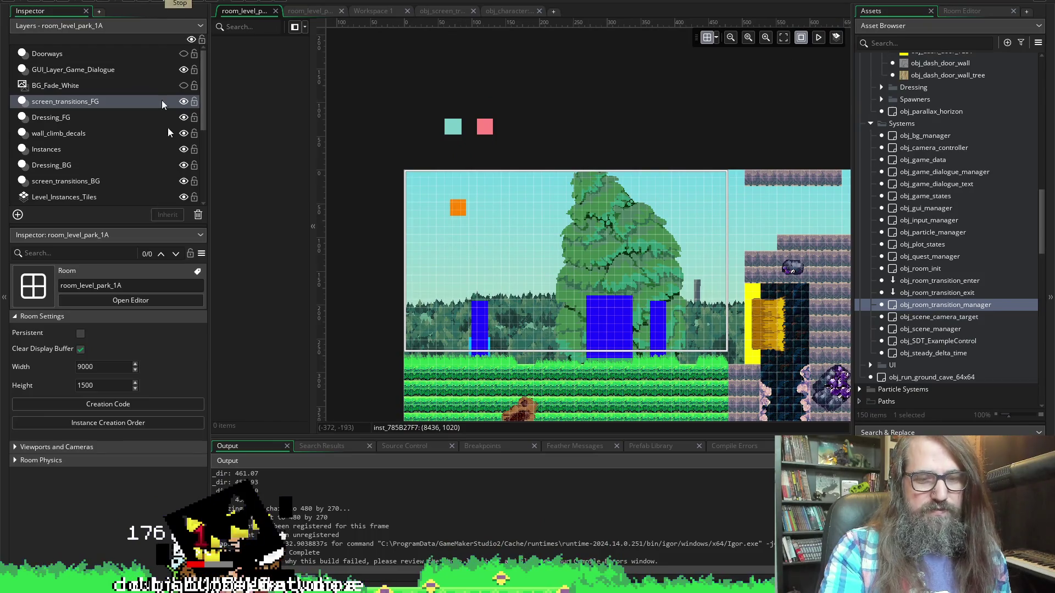
- Switch to the room_level_01 project and select one of its bunny NPC instances
mouse_move(406, 585)
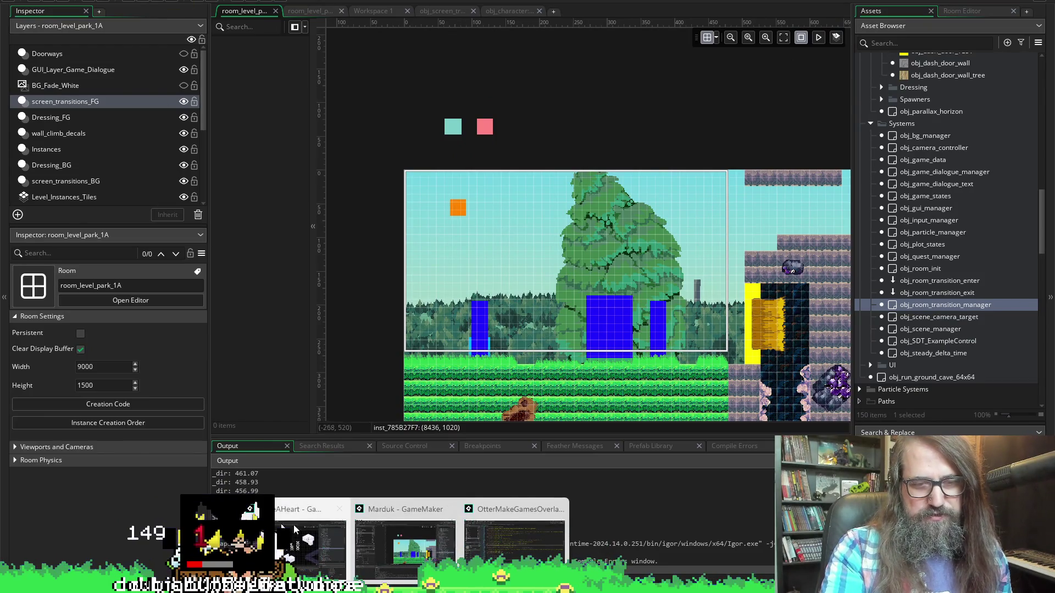
click(310, 544)
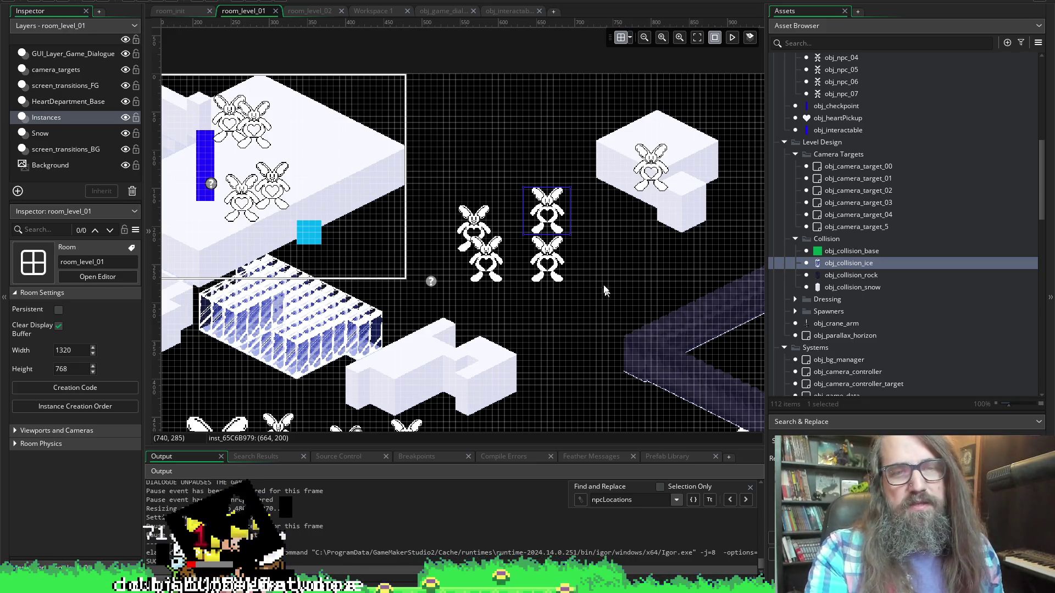
scroll(568, 239, right, 3)
scroll(450, 272, left, 2)
click(423, 232)
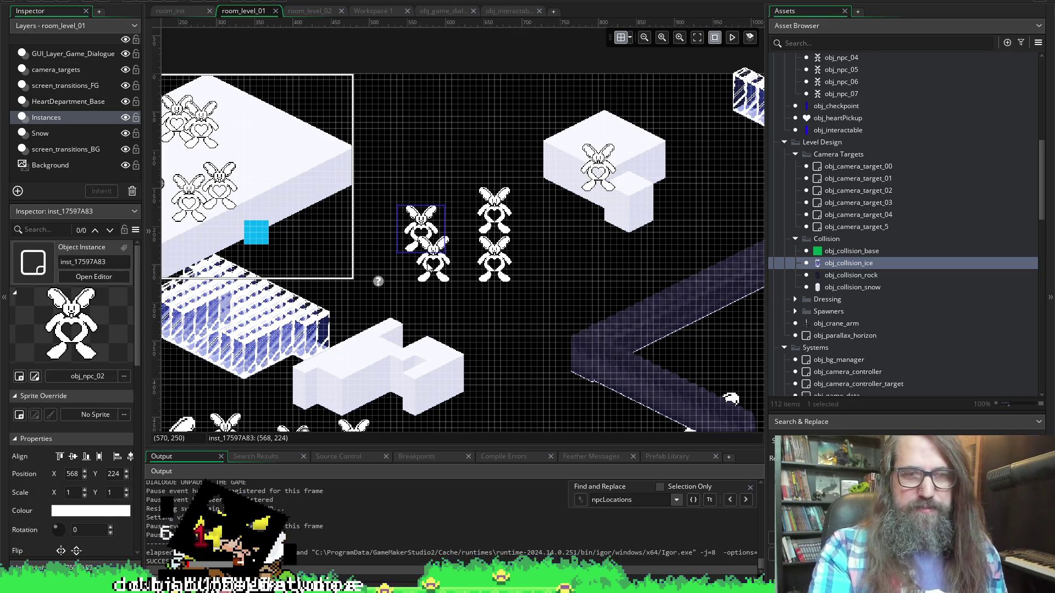
- Drag the obj_npc_03 bunny onto obj_npc_02 at (560, 240), then view obj_game_dialogue's code
scroll(445, 272, up, 3)
click(365, 172)
drag(417, 255, 384, 222)
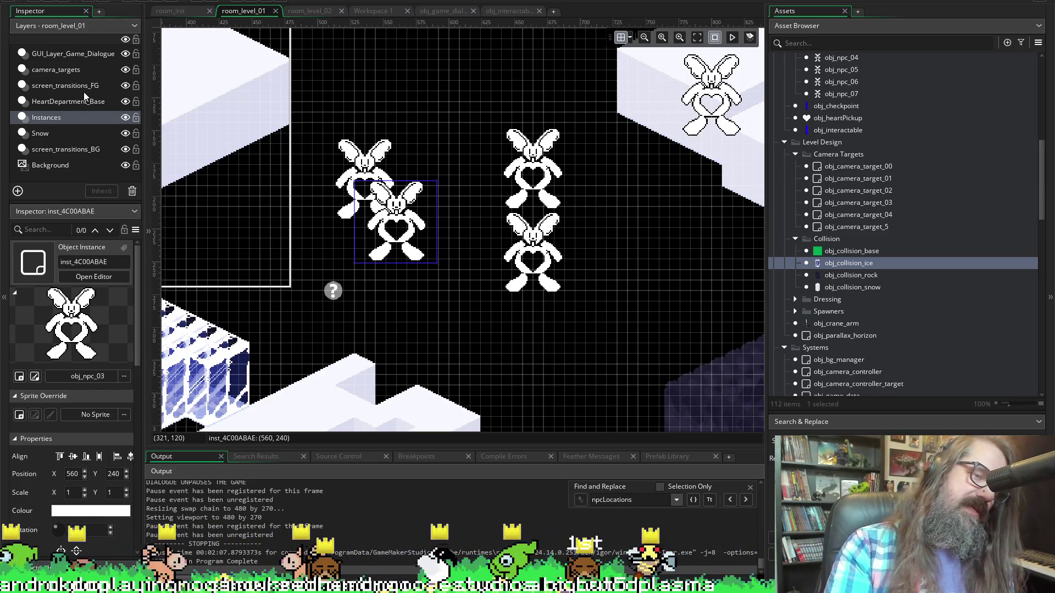
click(443, 11)
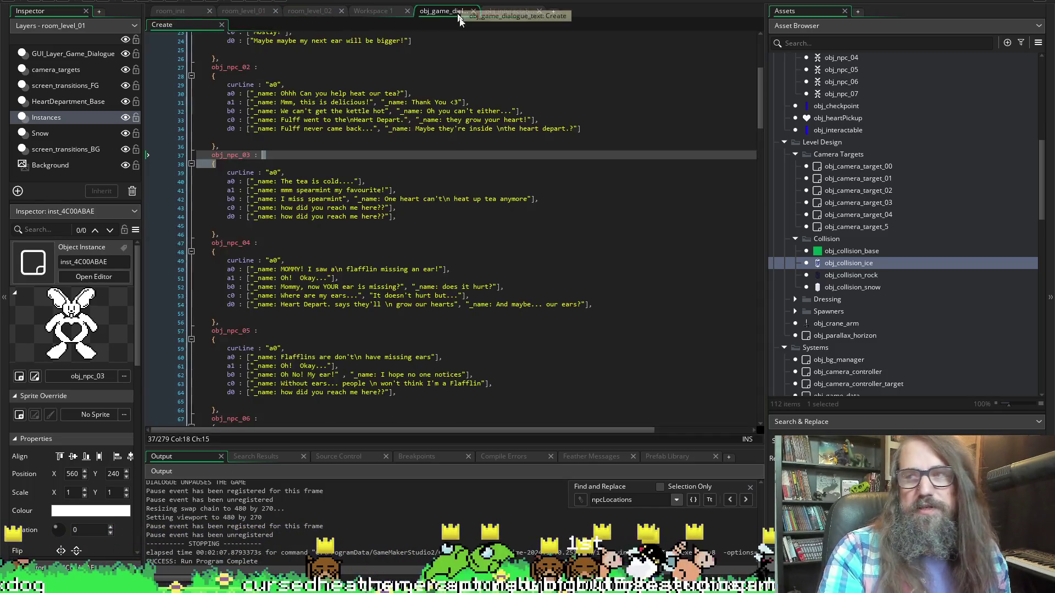
scroll(419, 225, down, 2)
scroll(423, 236, up, 5)
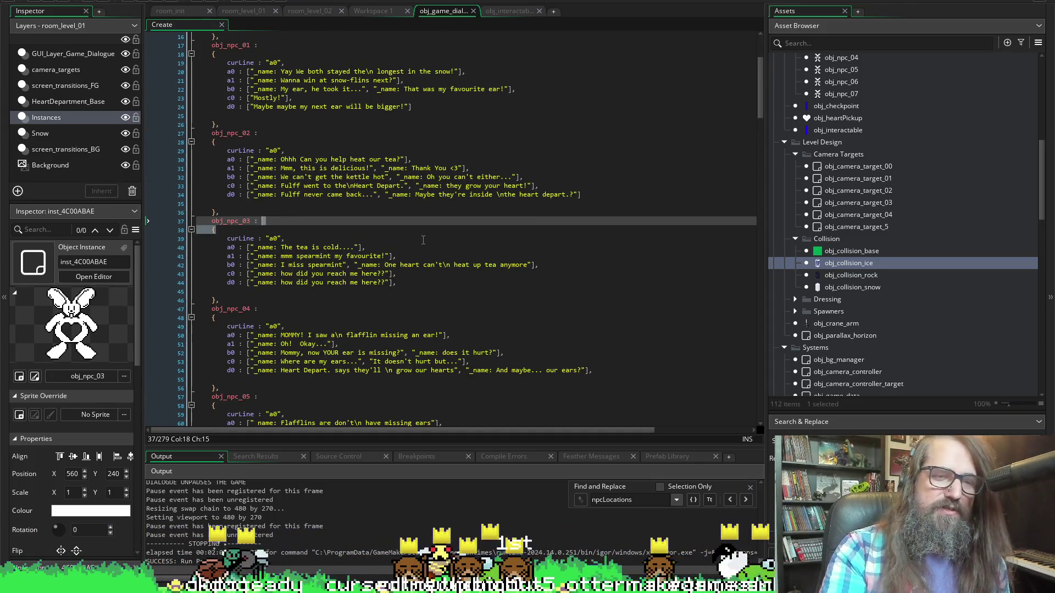
scroll(423, 240, down, 2)
scroll(295, 142, up, 7)
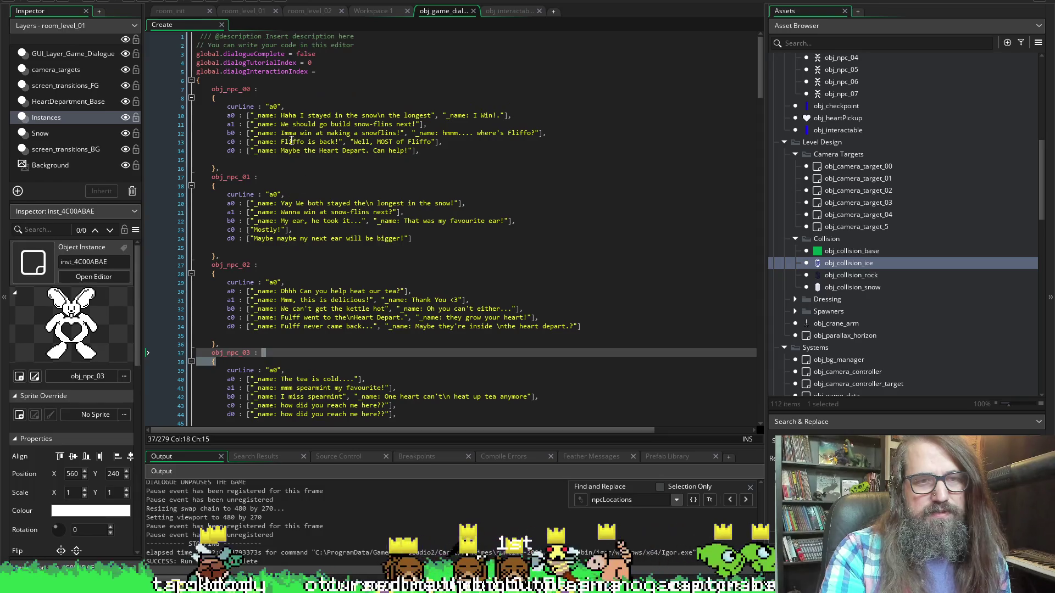
scroll(333, 231, down, 1)
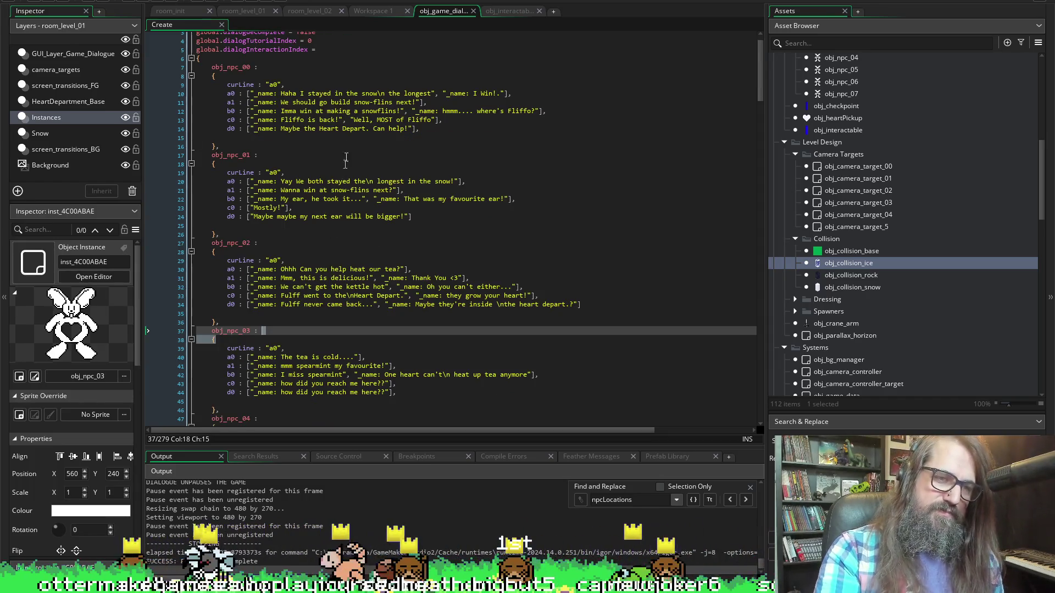
scroll(211, 4, down, 3)
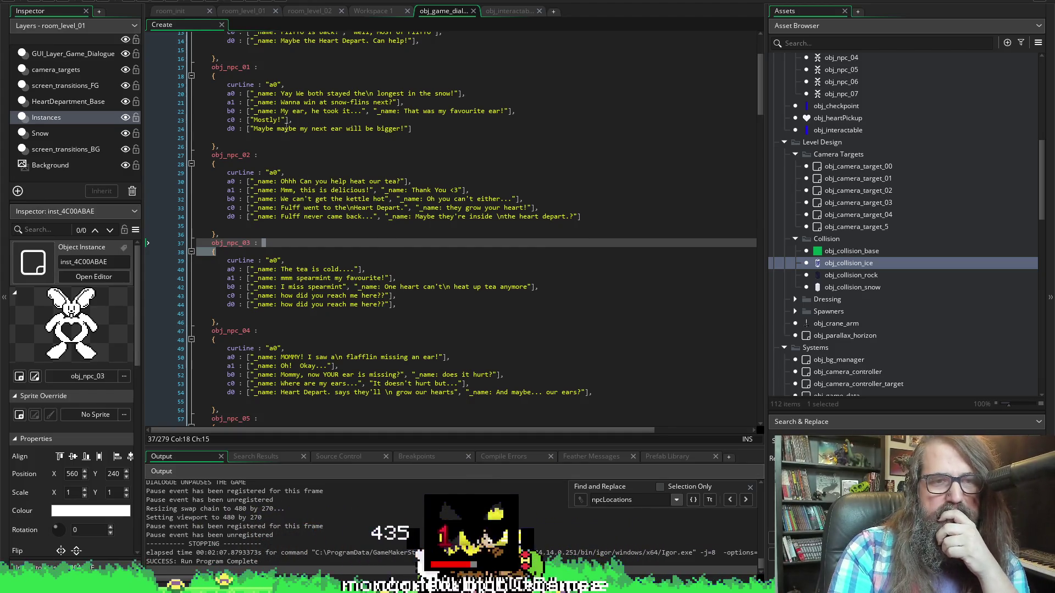
click(303, 117)
scroll(367, 154, down, 1)
click(367, 172)
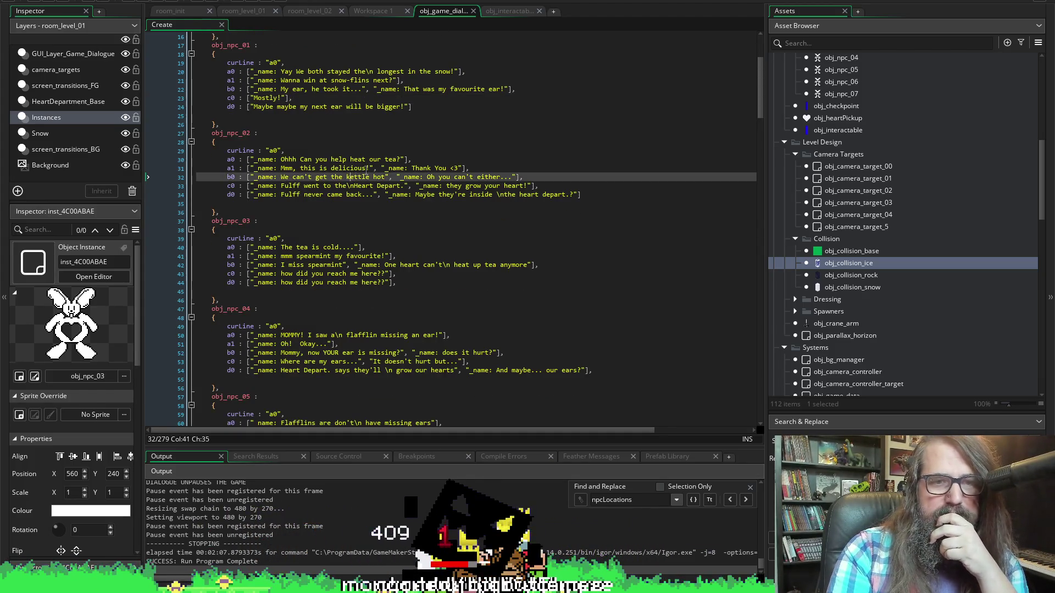
click(363, 186)
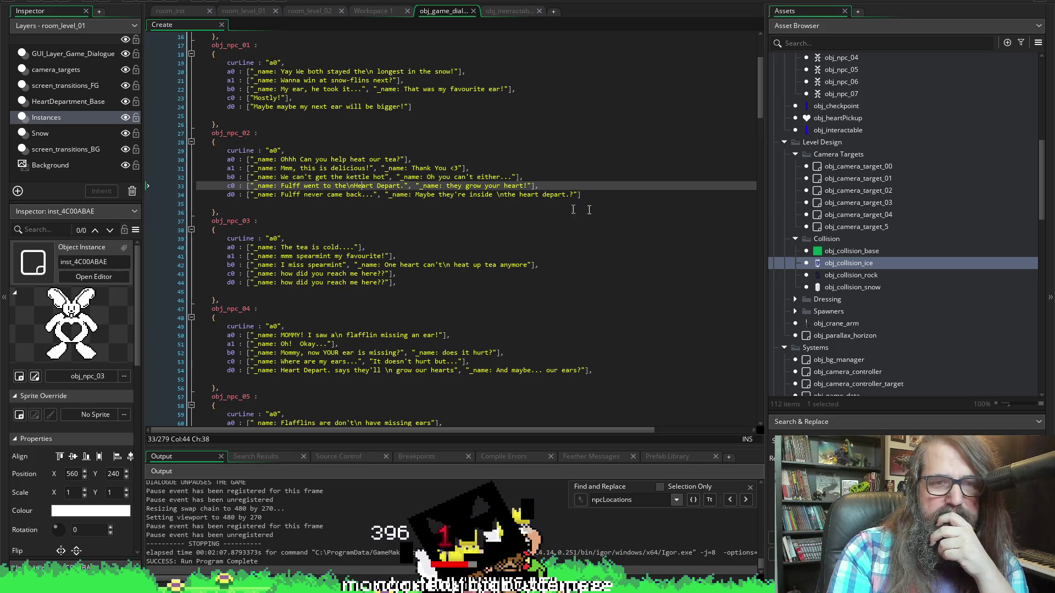
click(556, 178)
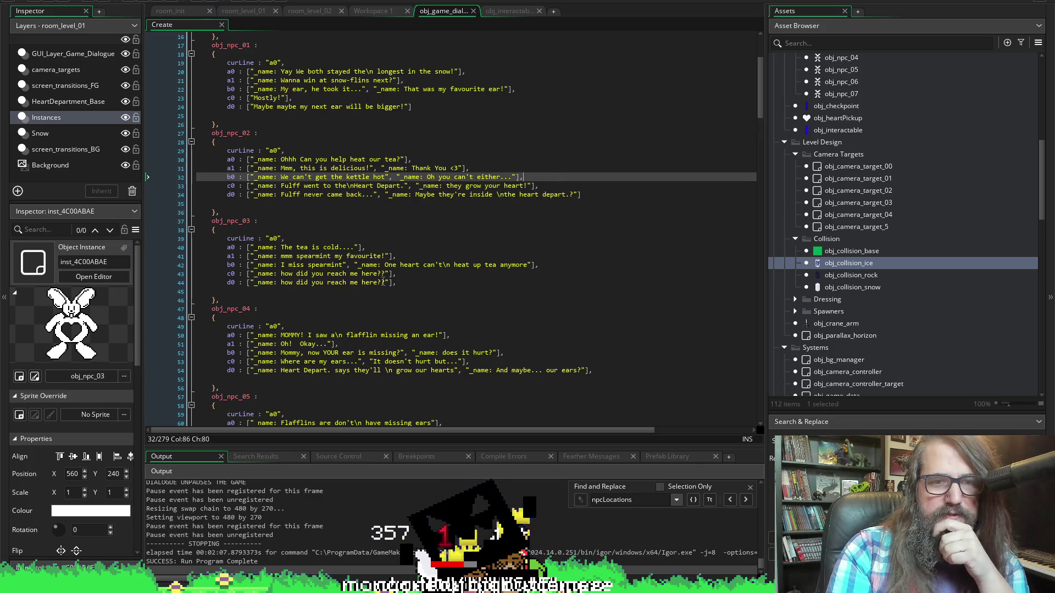
click(416, 266)
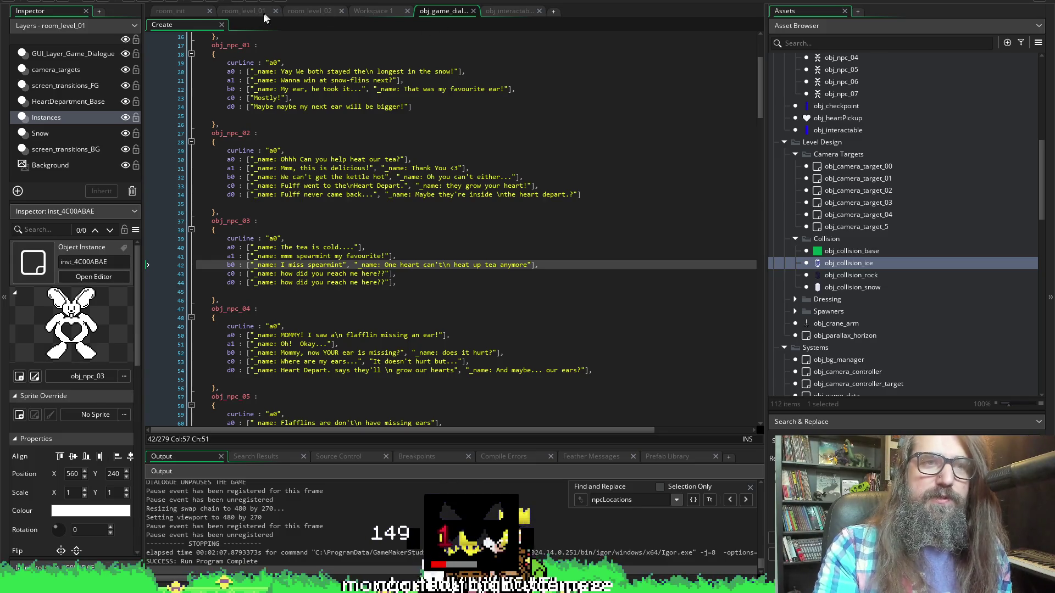
click(239, 12)
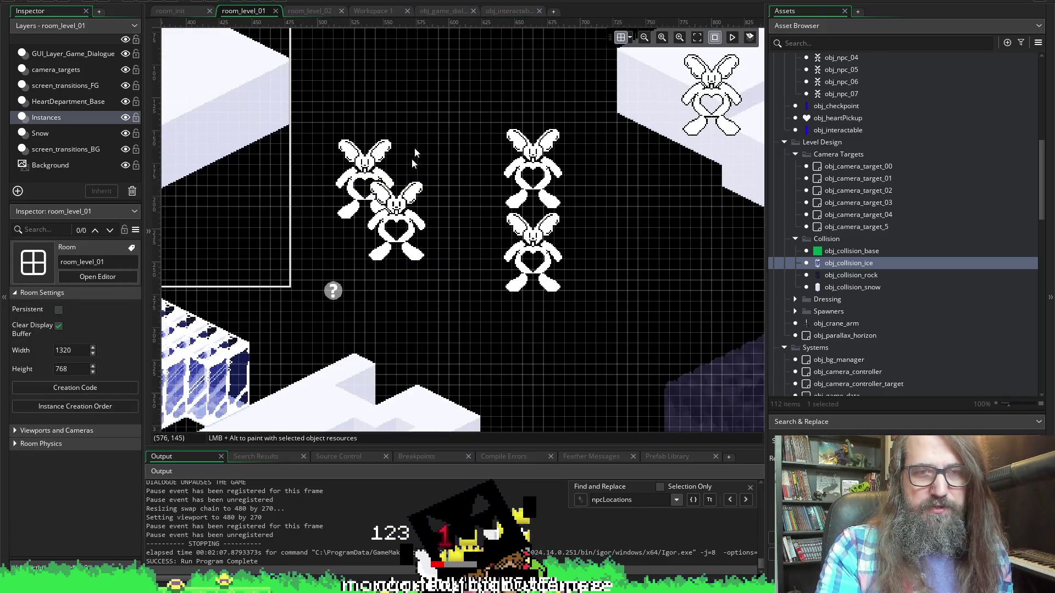
- Place obj_npc_03 beside obj_npc_02 at (576, 208), check both positions, and return to the dialogue code
click(374, 165)
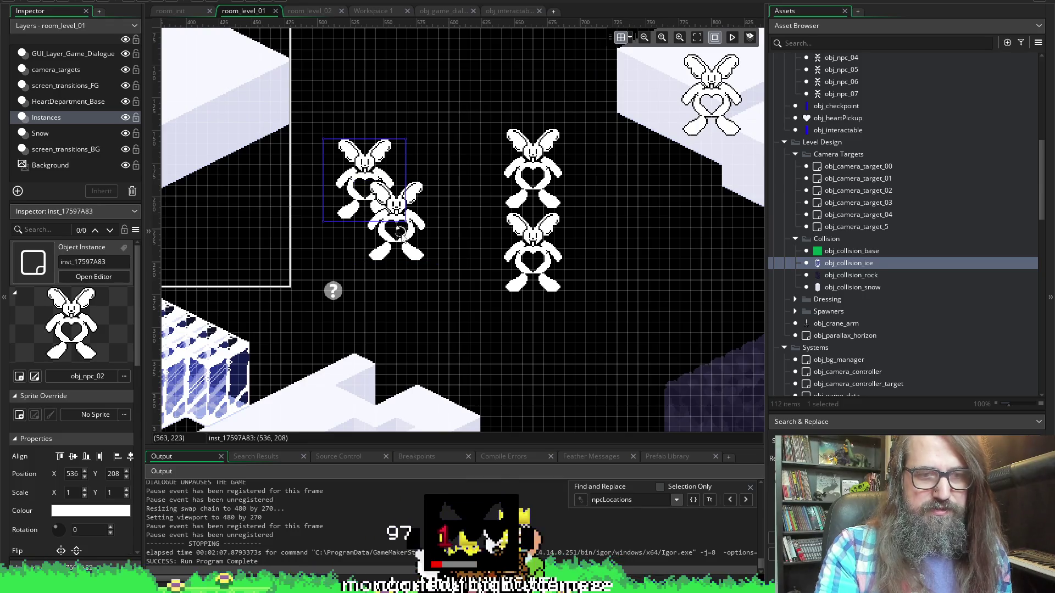
drag(412, 242, 434, 201)
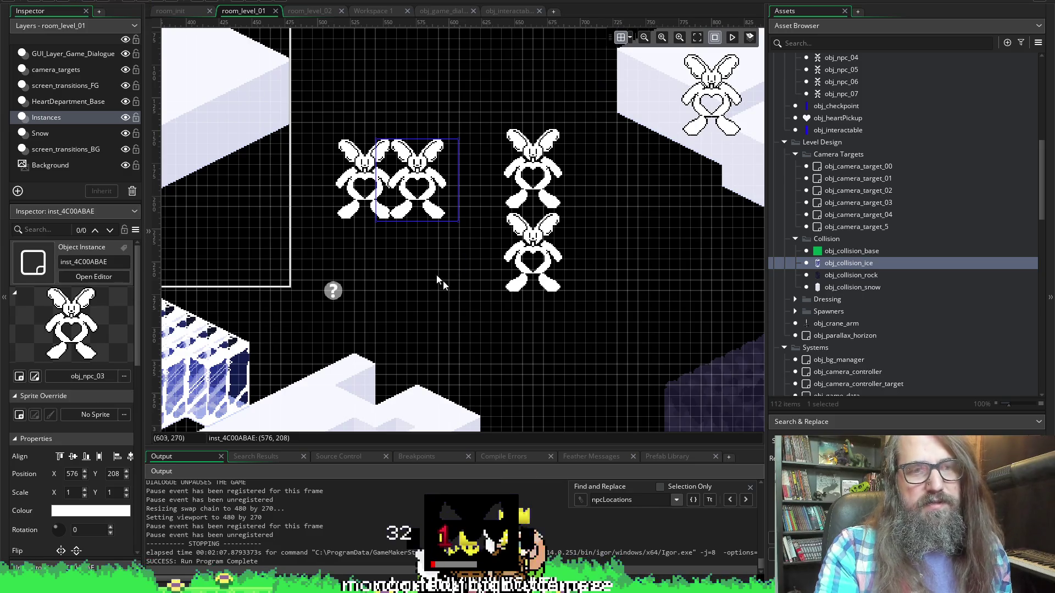
click(365, 179)
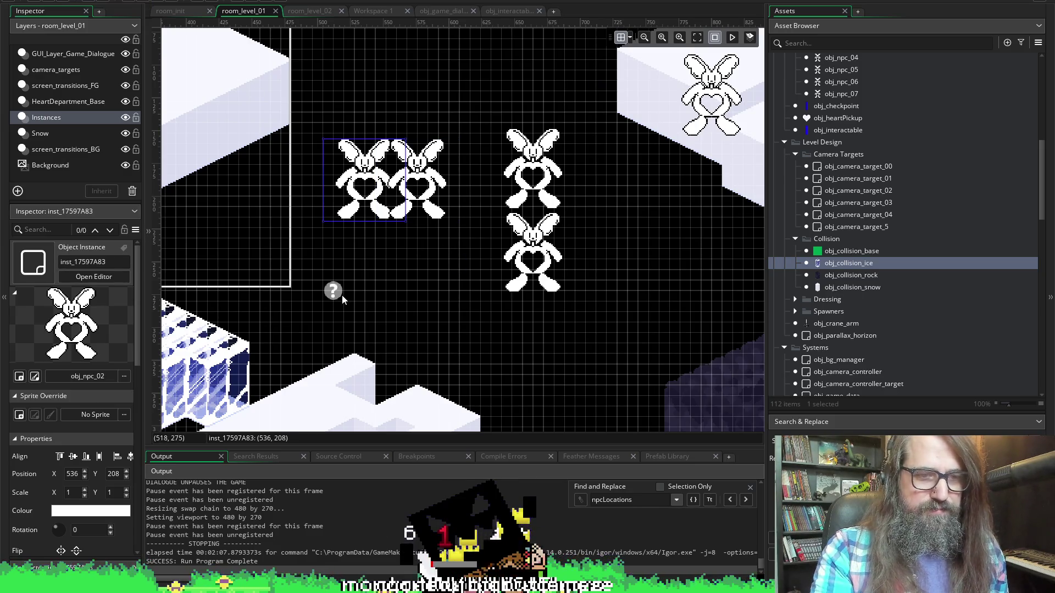
click(422, 197)
scroll(332, 333, right, 3)
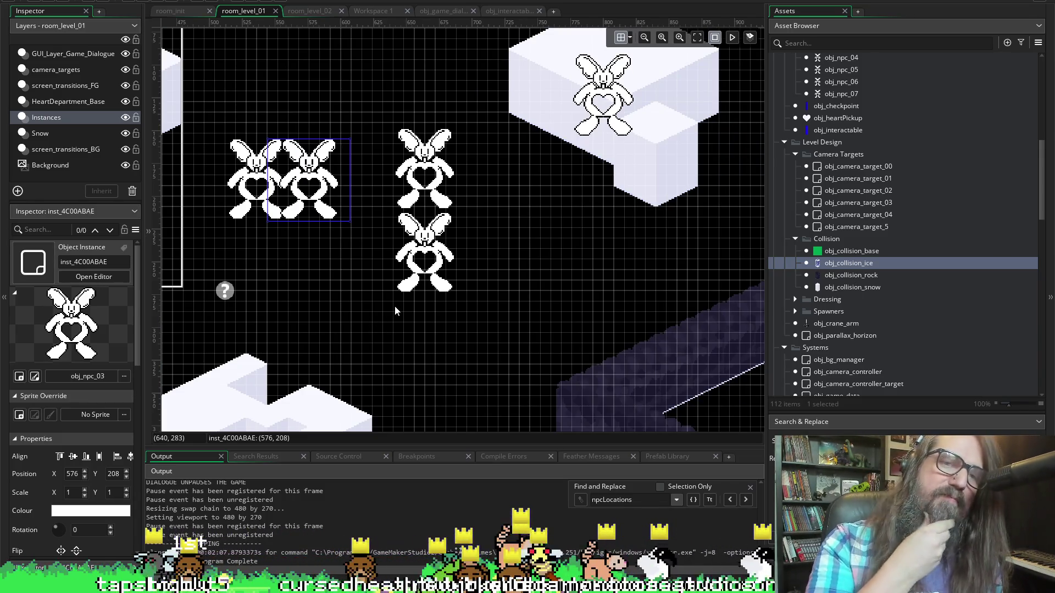
scroll(404, 234, down, 2)
scroll(405, 234, right, 2)
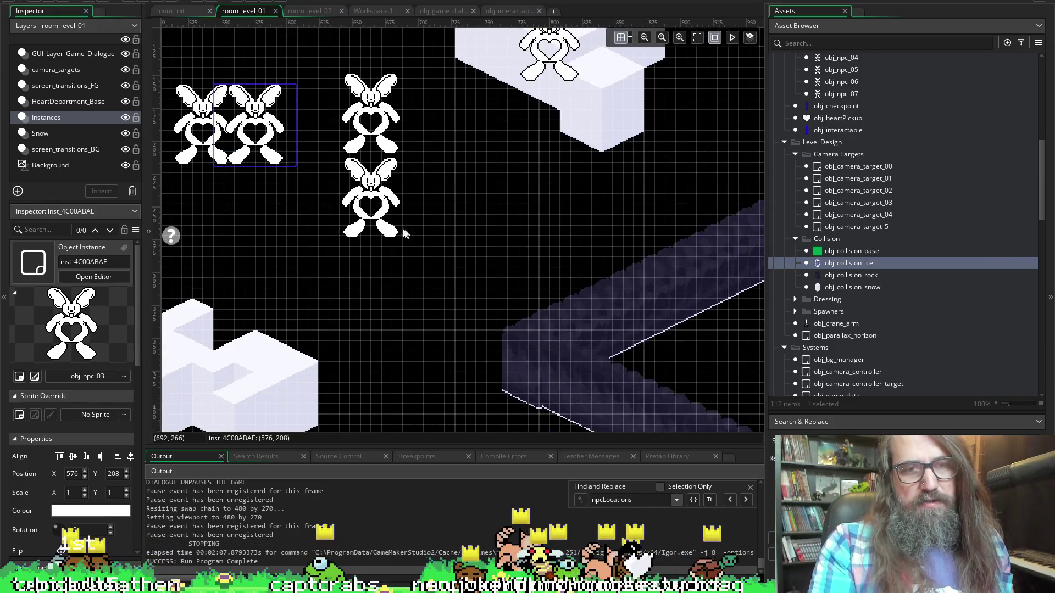
scroll(376, 191, up, 4)
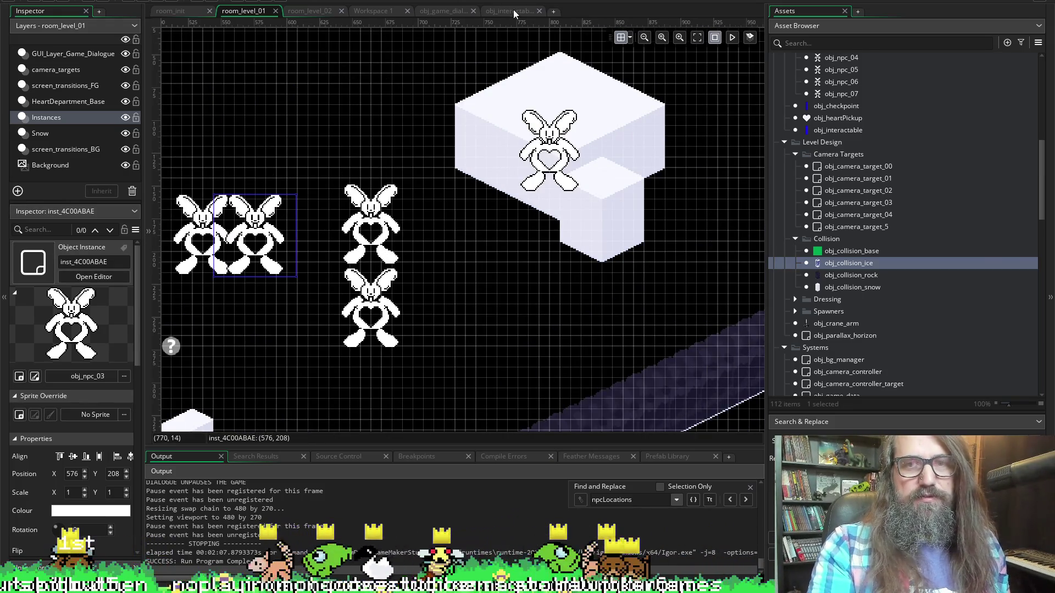
click(439, 13)
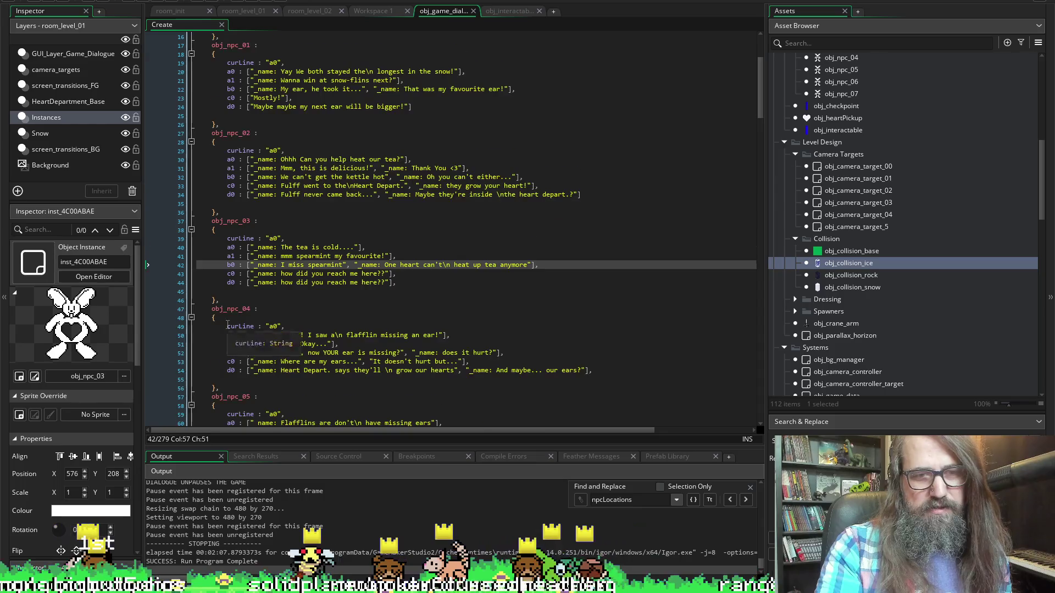
- Review the obj_npc_04 and obj_npc_05 'Oh! Okay...' dialogue lines, then open obj_interactable's code
scroll(328, 265, down, 5)
click(398, 237)
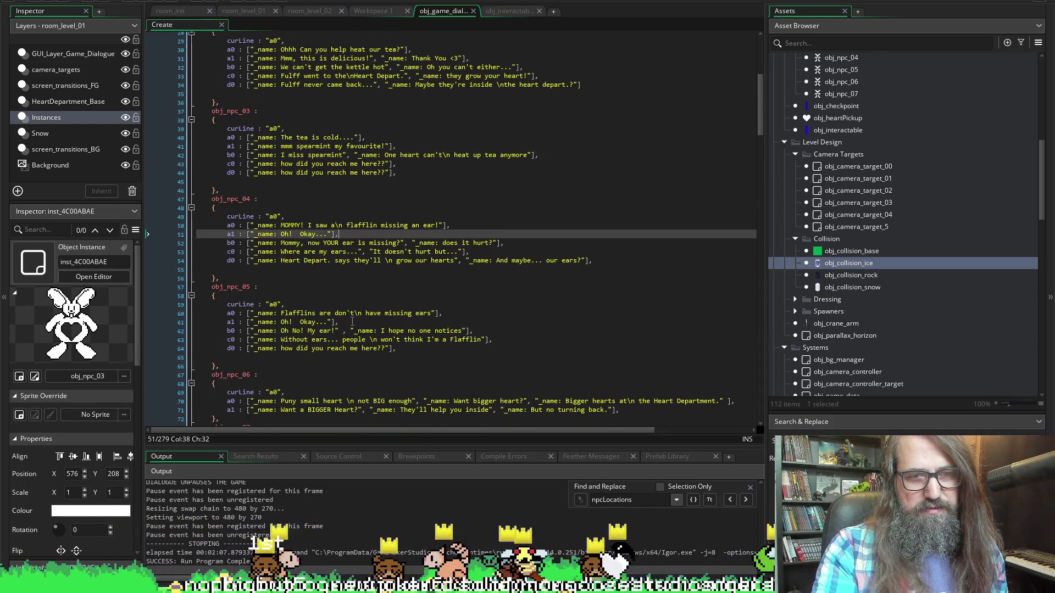
click(413, 323)
click(456, 331)
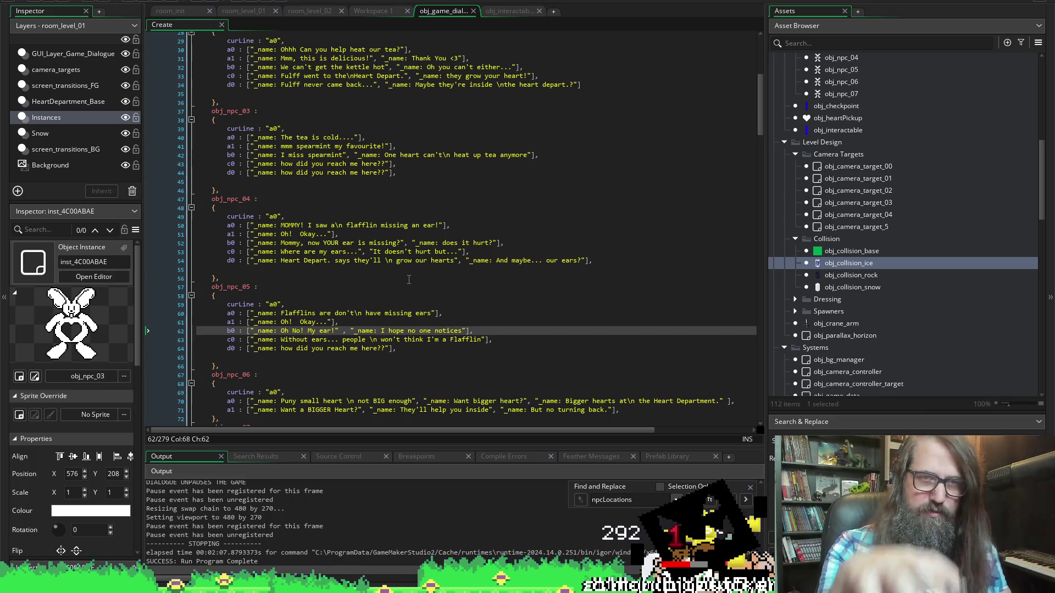
click(514, 12)
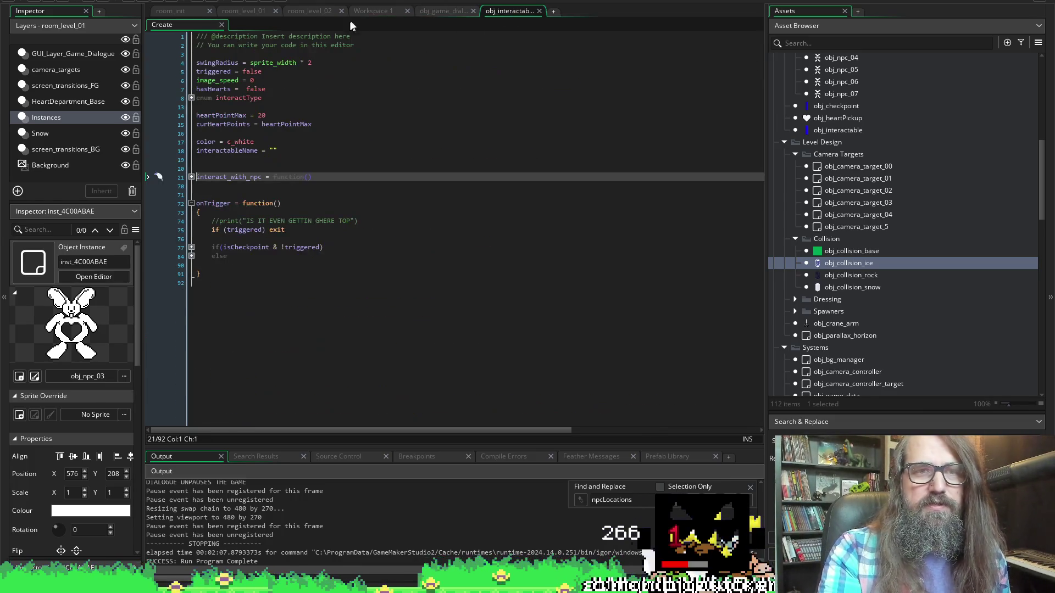
click(368, 11)
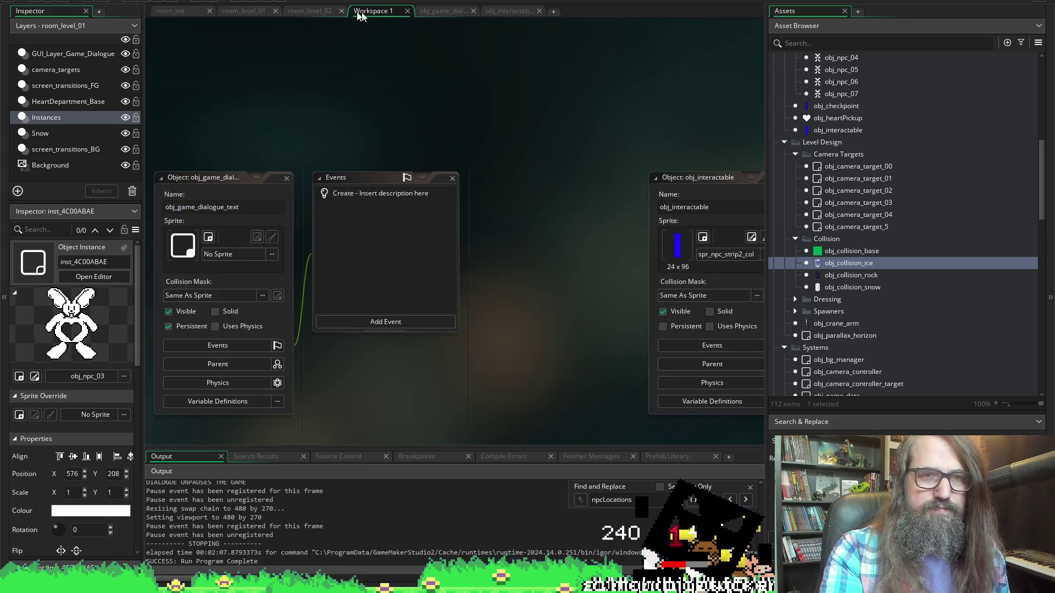
- Open room_level_01 and inspect its bunnies, finding obj_npc_04 at 664, 200
click(311, 11)
click(247, 11)
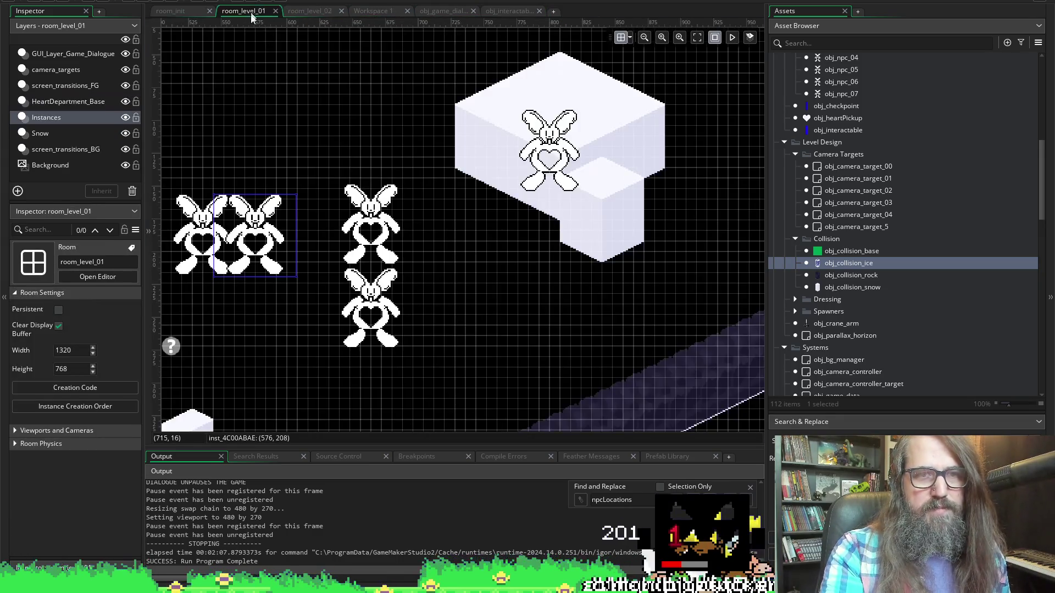
scroll(317, 230, left, 2)
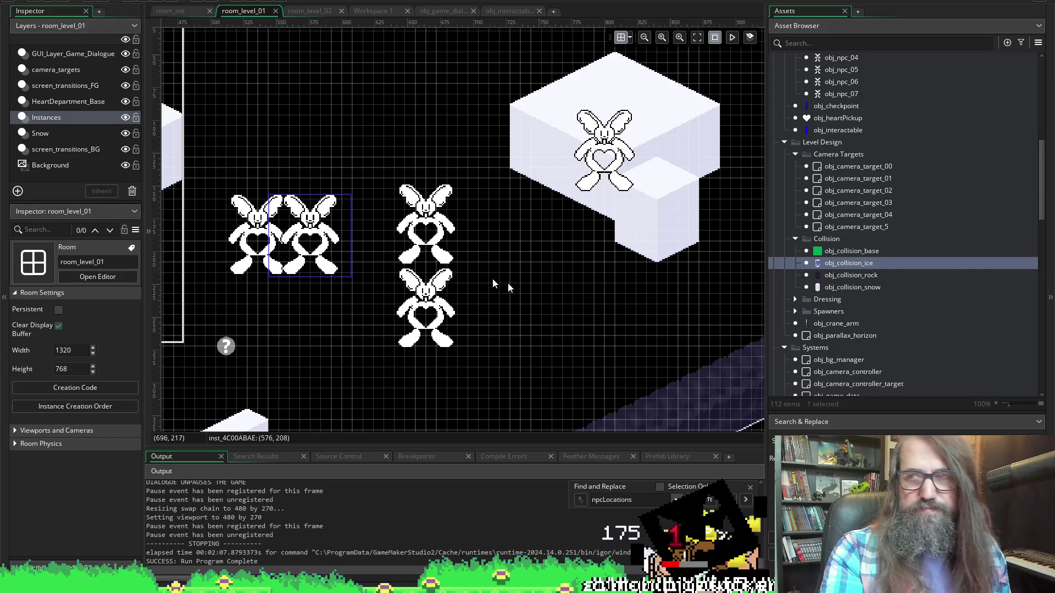
click(424, 311)
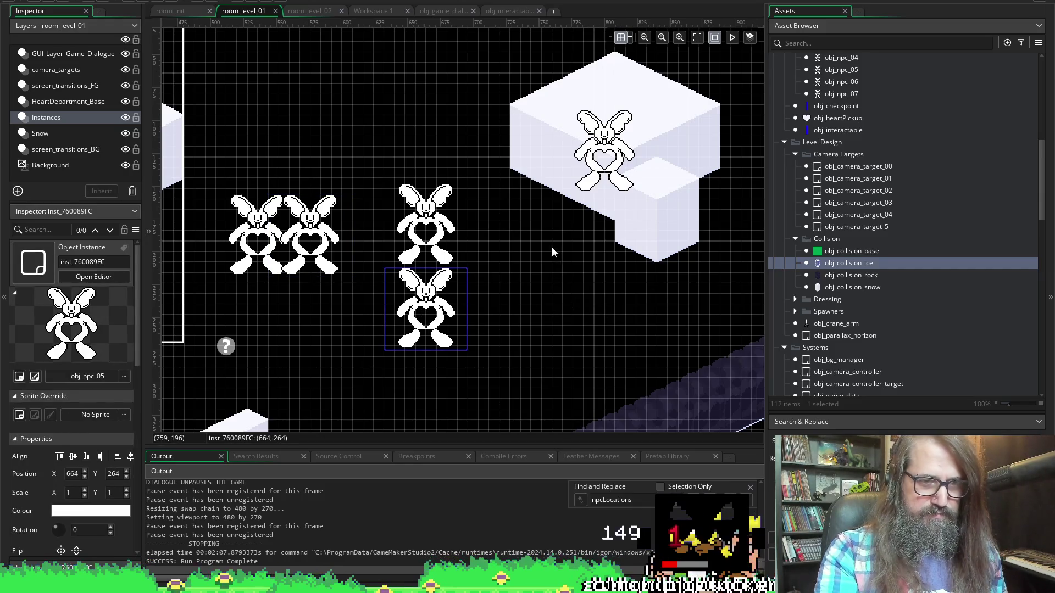
click(456, 231)
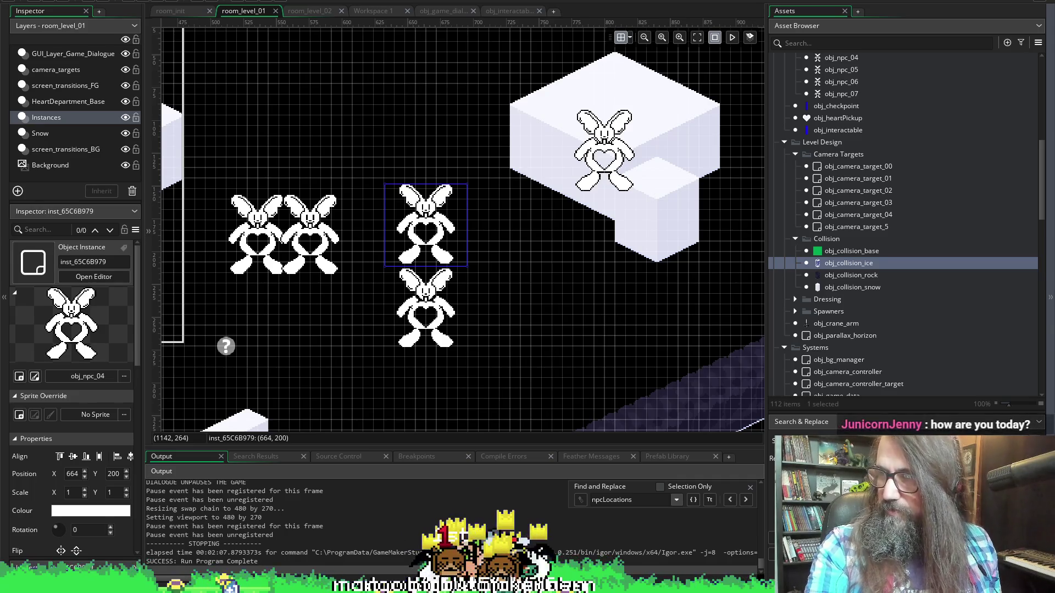
key(alt+Tab)
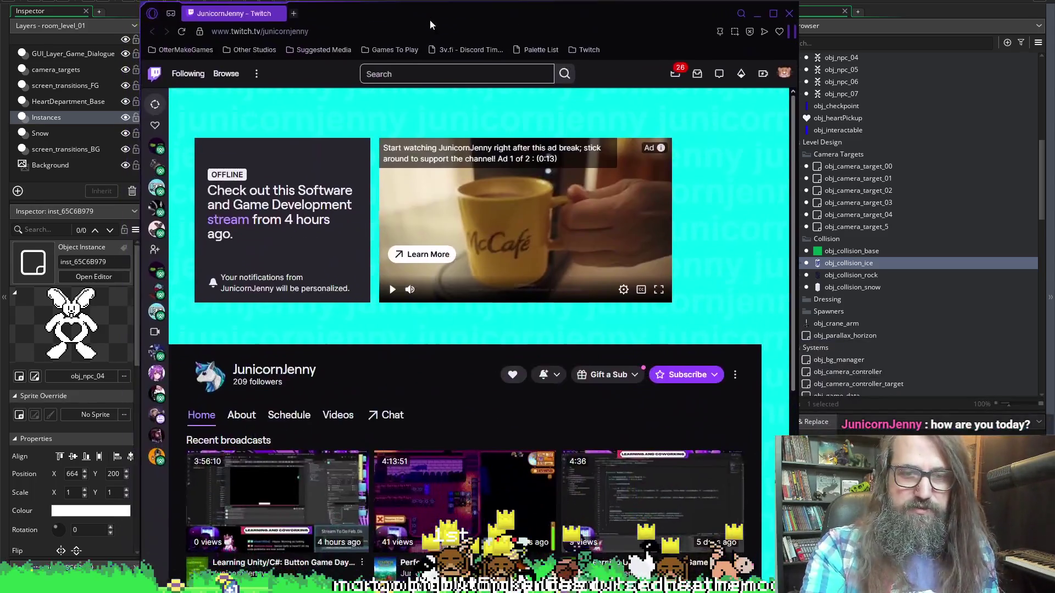
scroll(282, 385, down, 5)
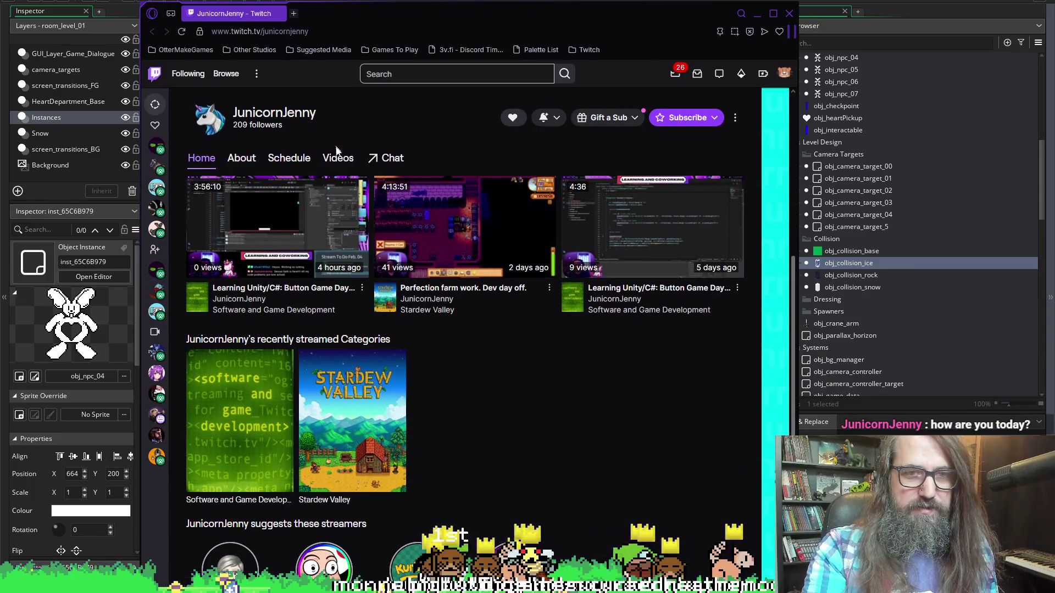
key(alt+Tab)
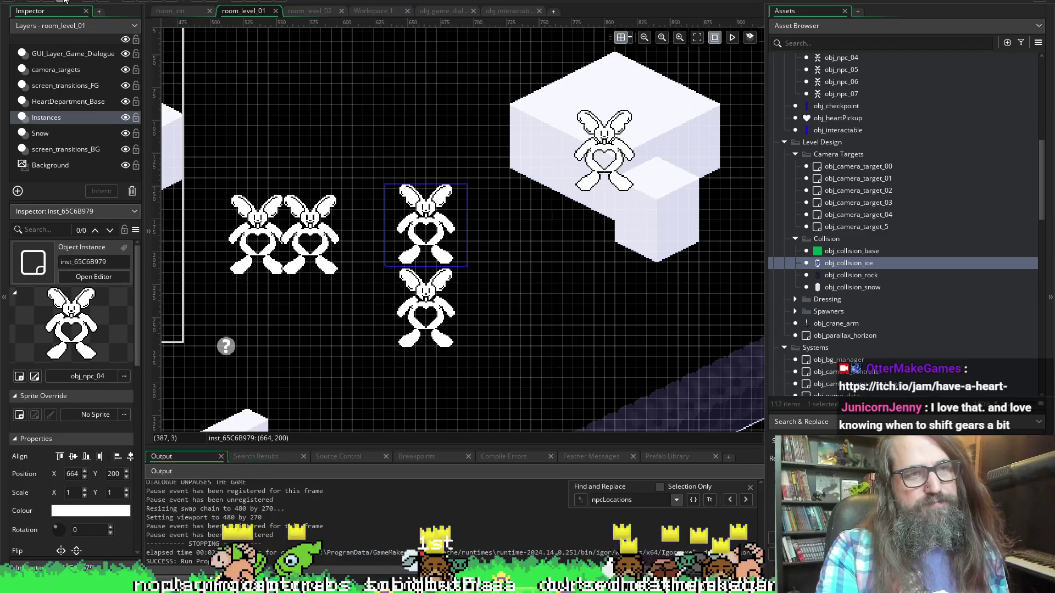
- Run the snow project, then pick Continue on the title menu to load the saved game
click(147, 2)
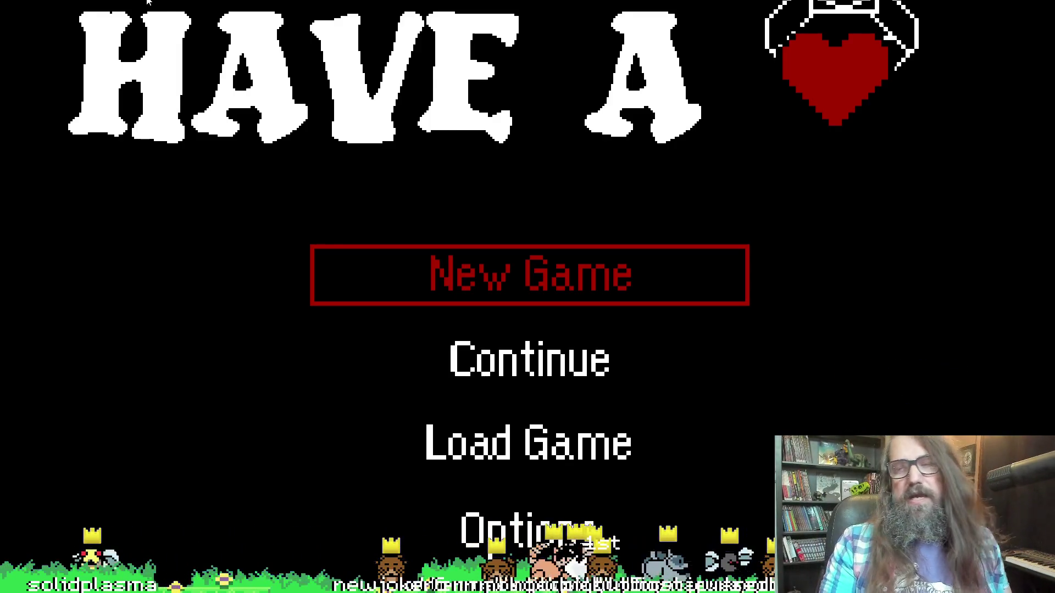
key(Down)
key(Up)
key(Down)
key(Down)
key(Up)
key(Up)
key(Down)
key(Up)
key(Down)
key(Down)
key(Up)
key(Up)
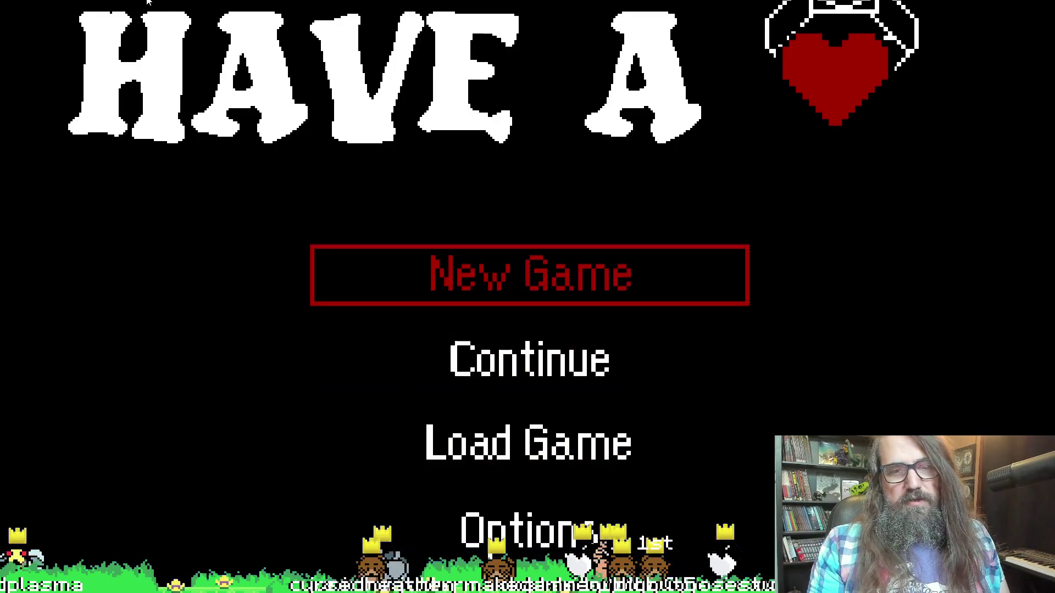
key(Down)
key(Down)
key(Up)
key(Return)
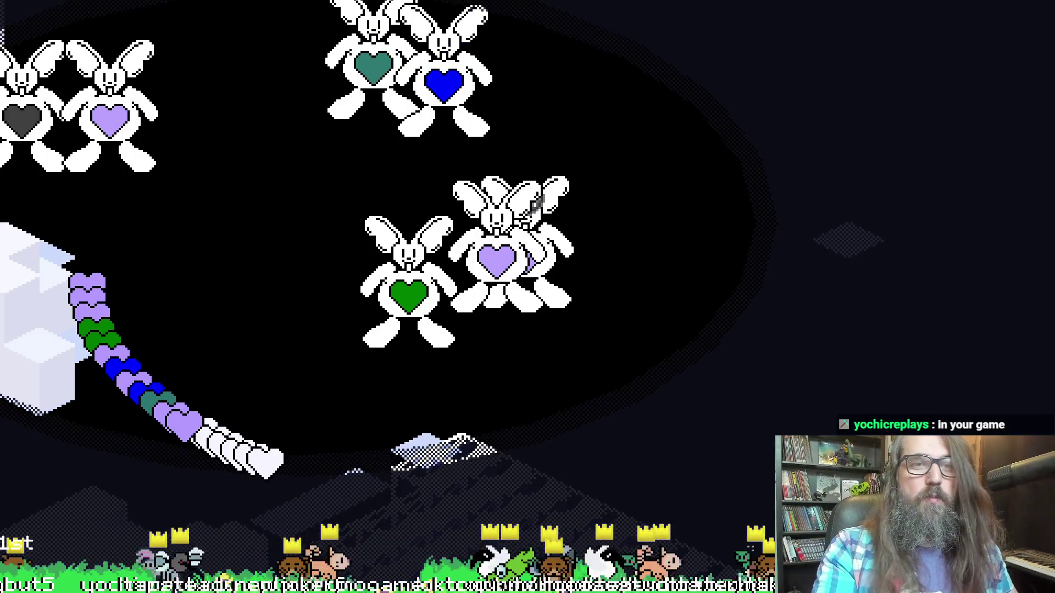
- In obj_game_dialogue's Create code, delete a stray letter from obj_npc_05's missing-ears line
key(alt+Tab)
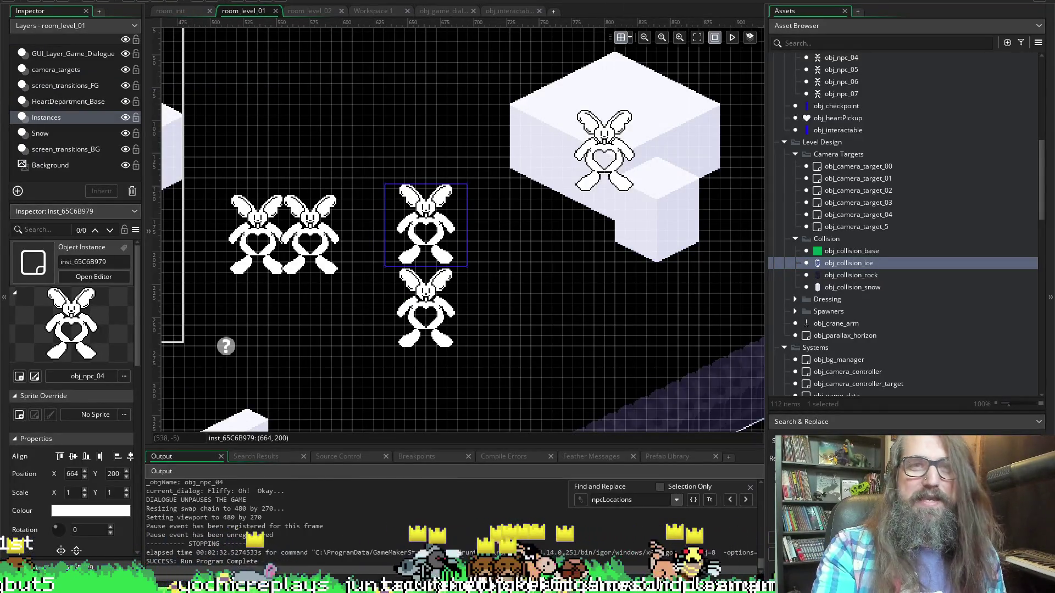
click(440, 12)
scroll(259, 196, down, 2)
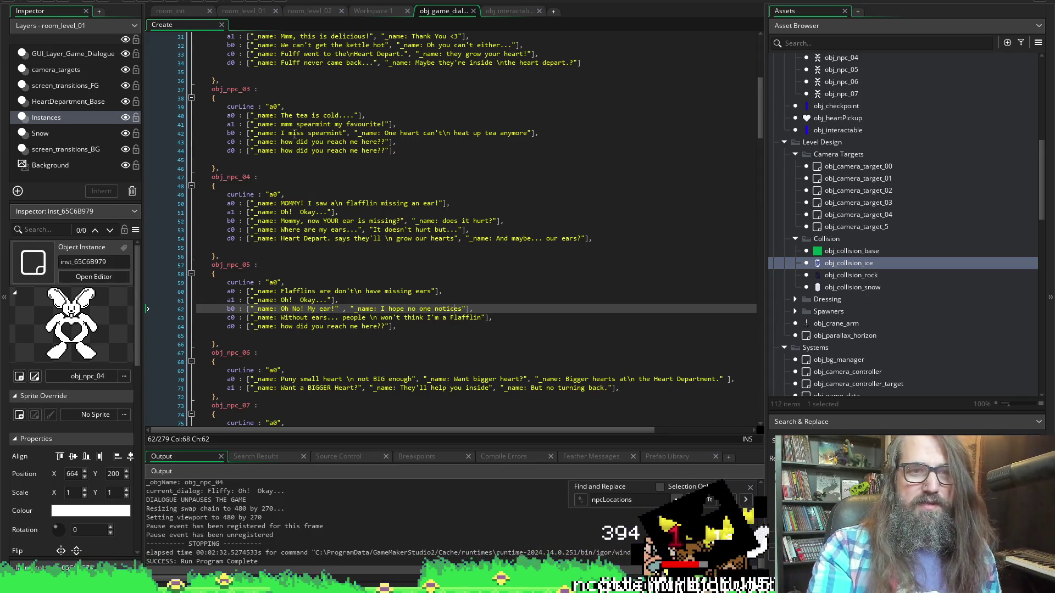
click(326, 292)
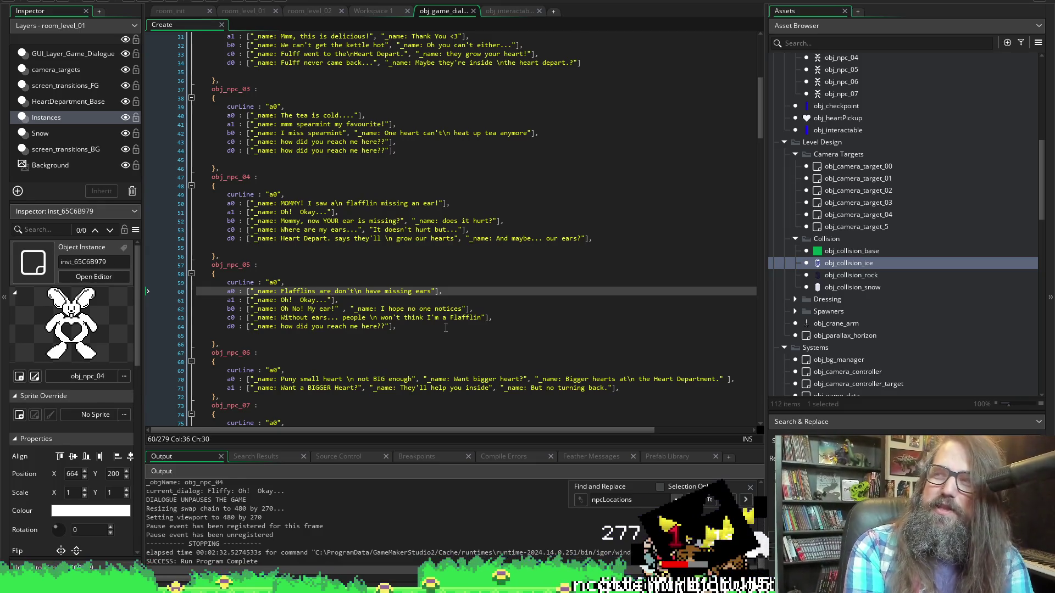
key(BackSpace)
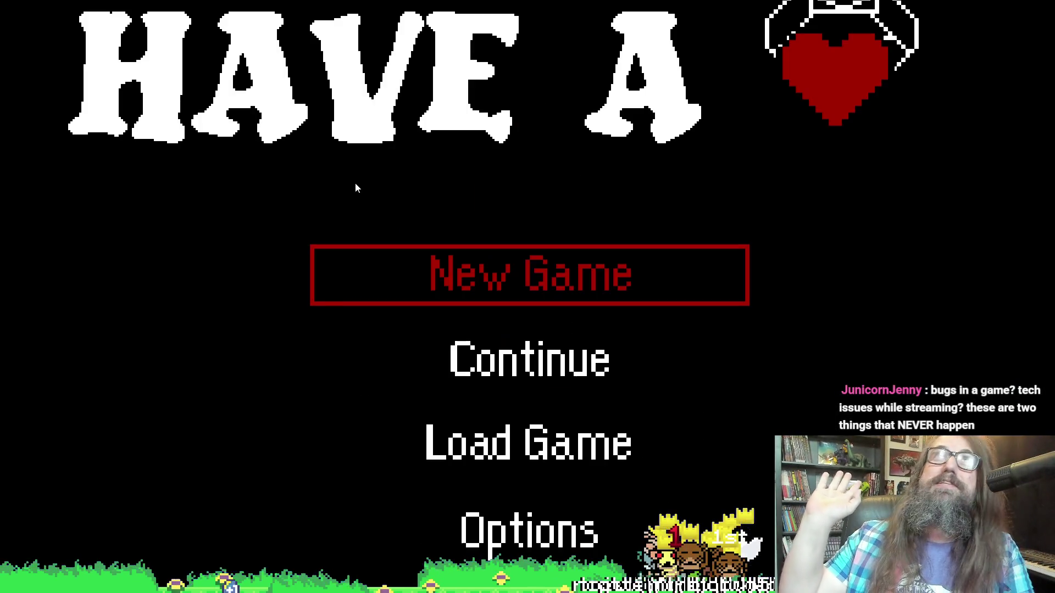
- Move the Have A Heart title menu selection to Continue and confirm it to resume the save
key(Down)
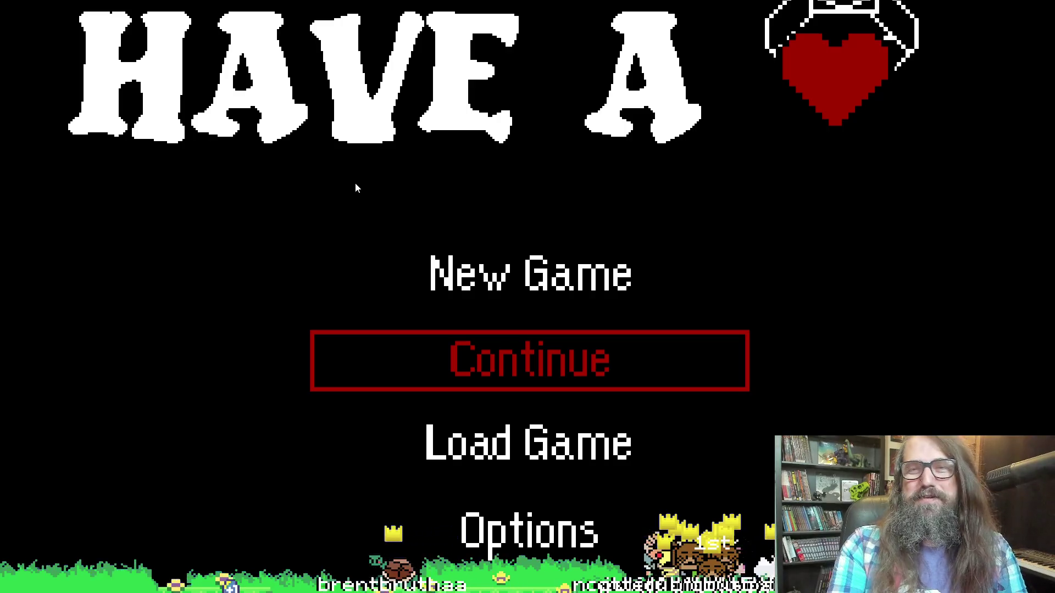
key(Return)
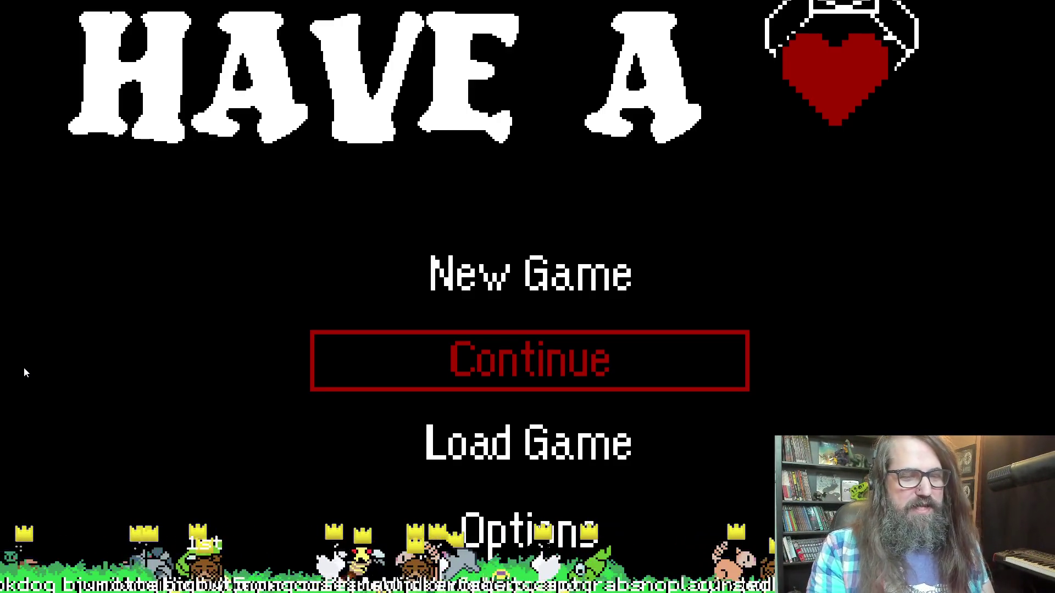
key(Down)
key(Up)
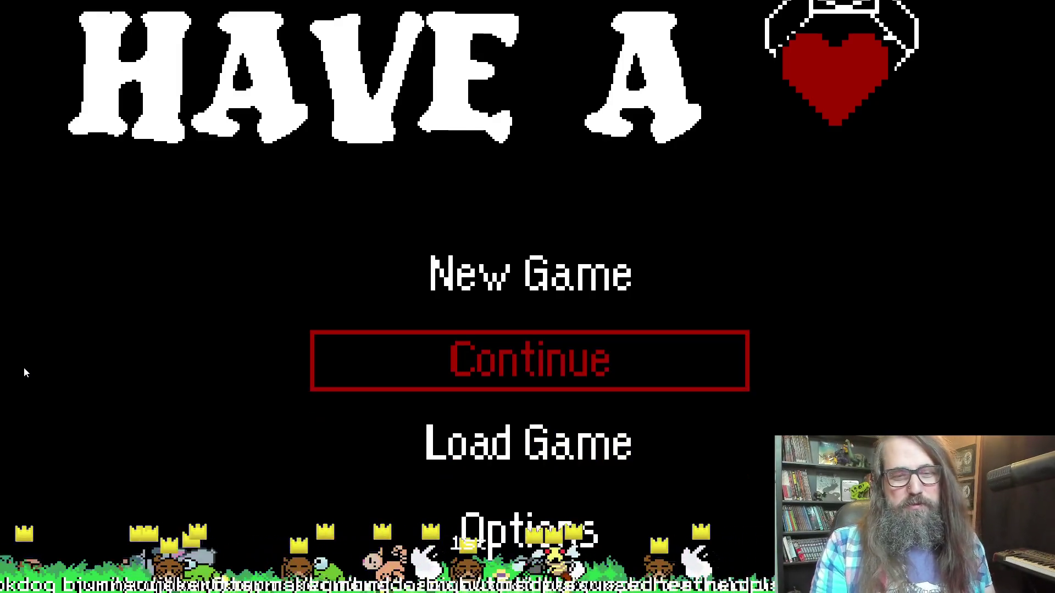
key(Down)
key(Up)
key(Up)
key(Down)
key(Up)
key(Down)
key(Down)
key(Up)
key(Down)
key(Up)
key(Up)
key(Down)
key(Up)
key(Down)
key(Up)
key(Down)
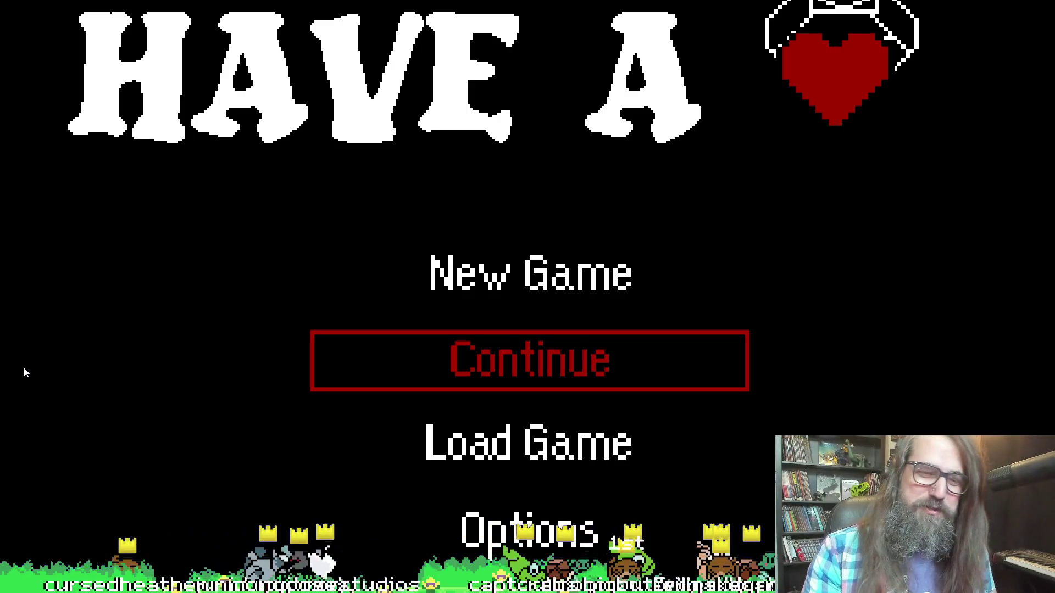
key(Return)
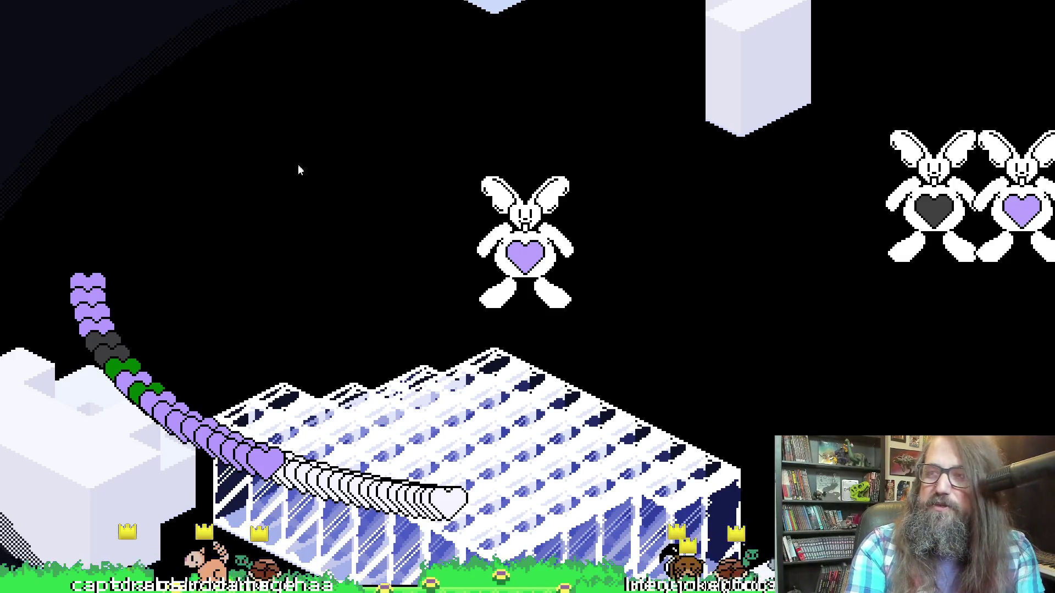
- Leave the running game and return to obj_game_dialogue's Create code in the IDE
key(alt+Tab)
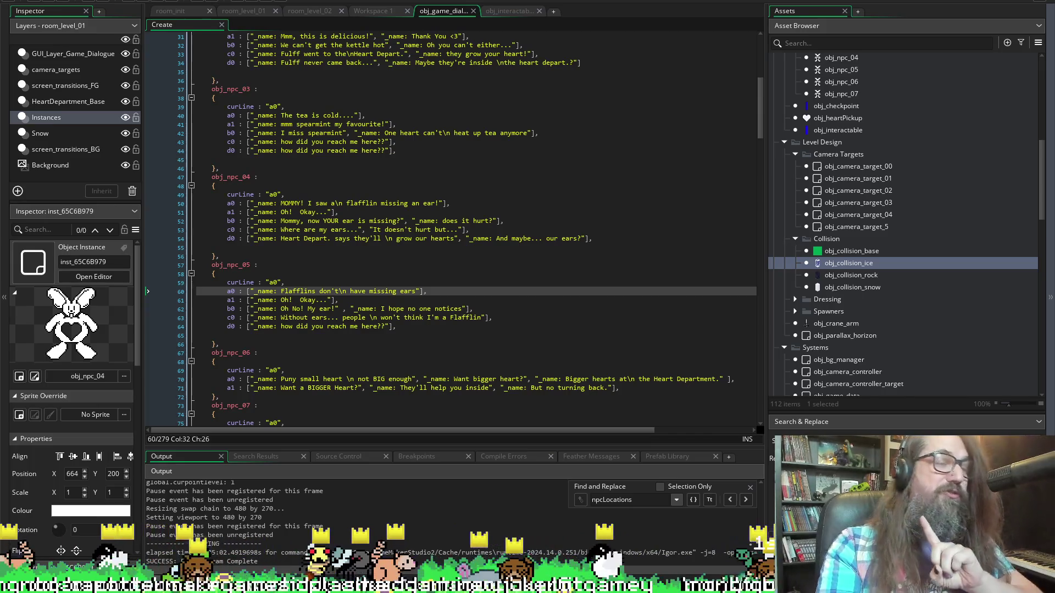
key(super+1)
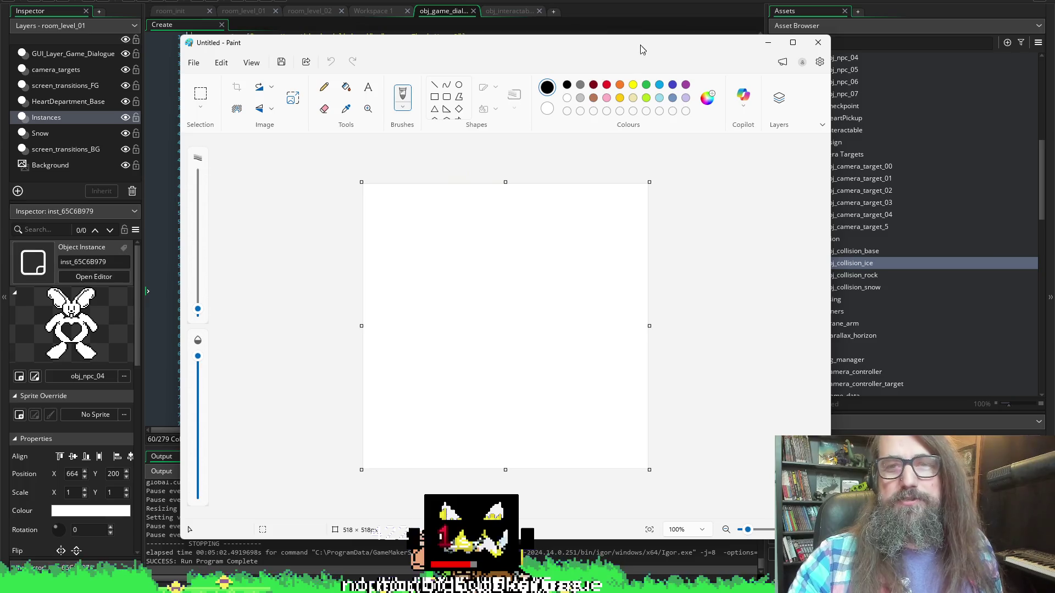
- Maximise and zoom Paint, then brush horizontal, vertical and diagonal lines crossing at one point
double_click(489, 47)
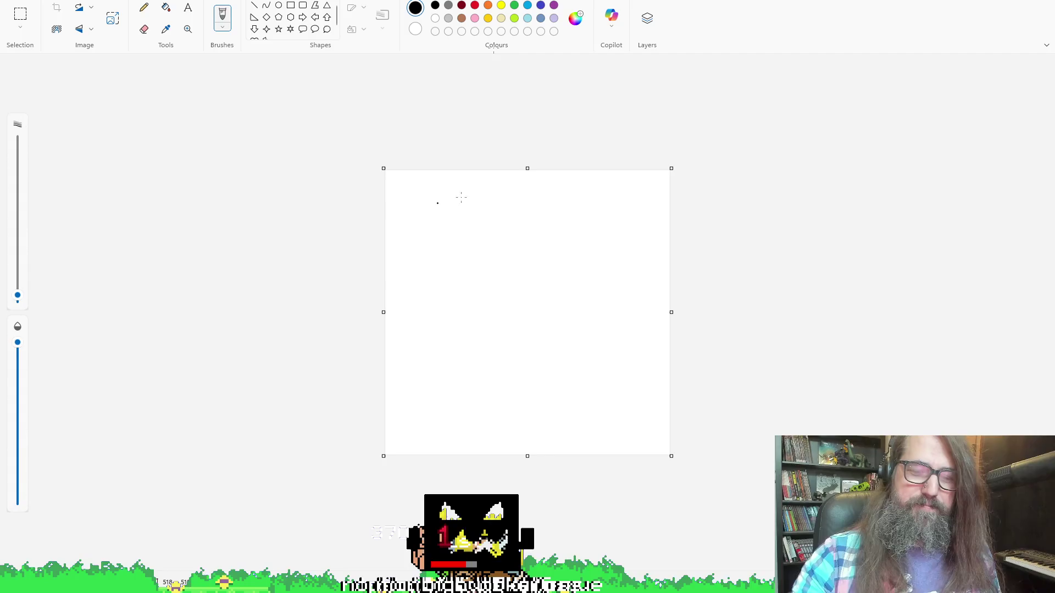
scroll(427, 299, up, 2)
scroll(428, 298, up, 1)
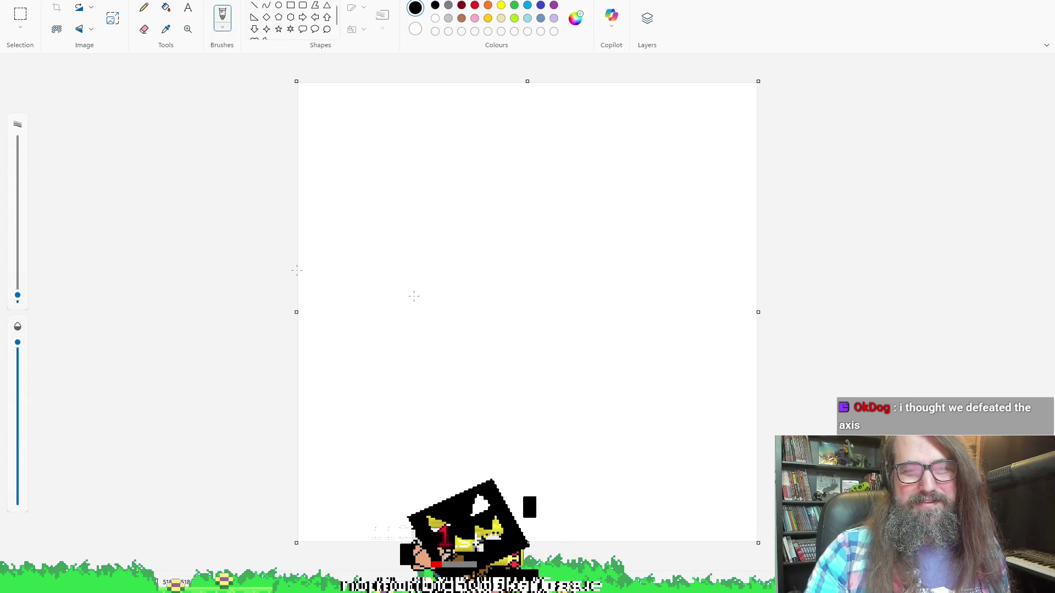
drag(405, 197, 503, 183)
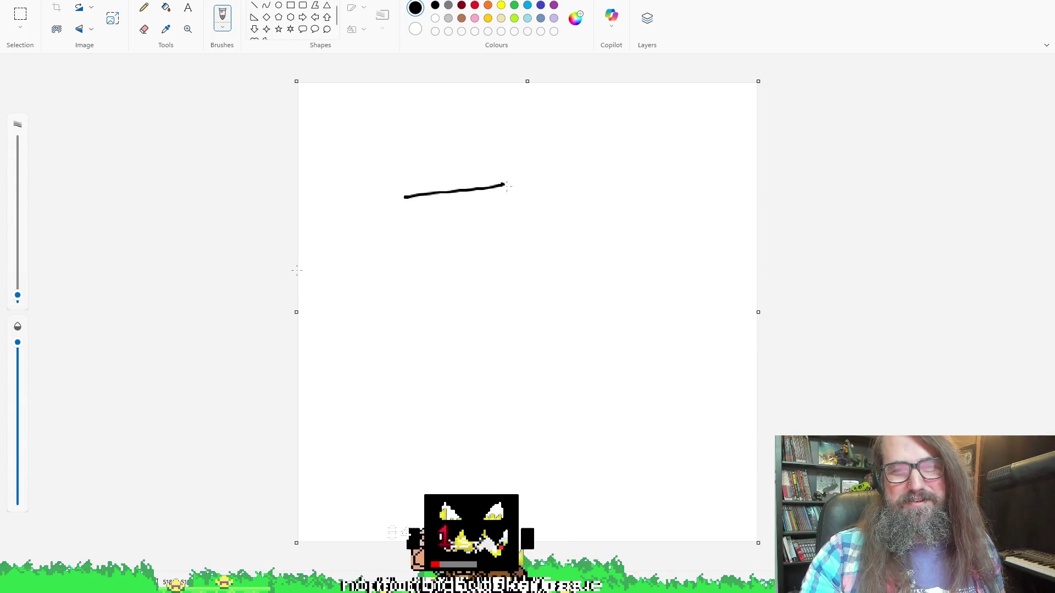
key(ctrl+z)
drag(388, 198, 527, 188)
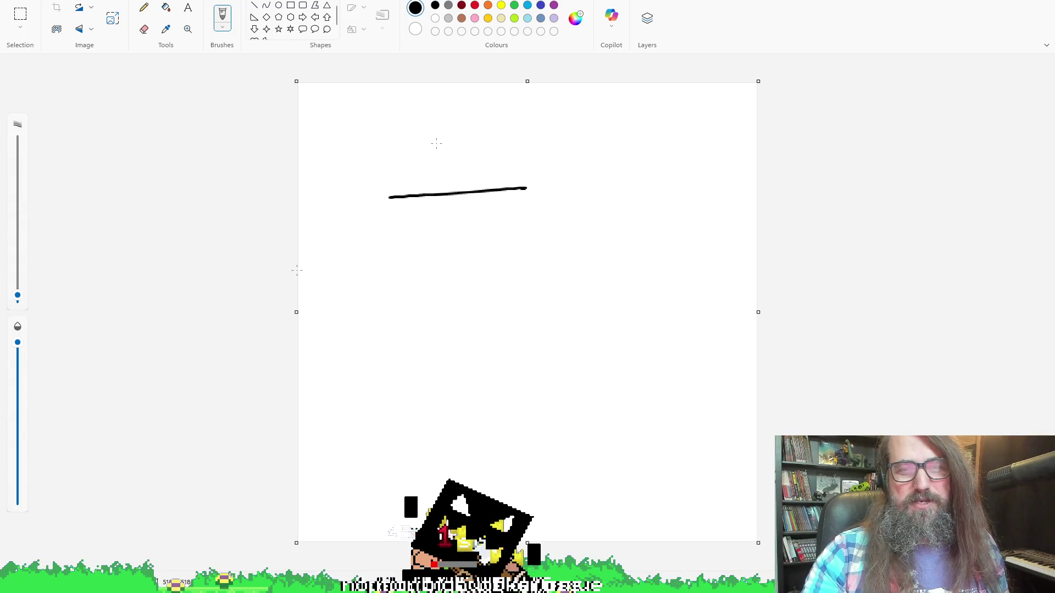
mouse_move(439, 124)
mouse_down()
mouse_move(461, 248)
mouse_move(424, 213)
mouse_move(494, 133)
mouse_up()
drag(395, 159, 470, 209)
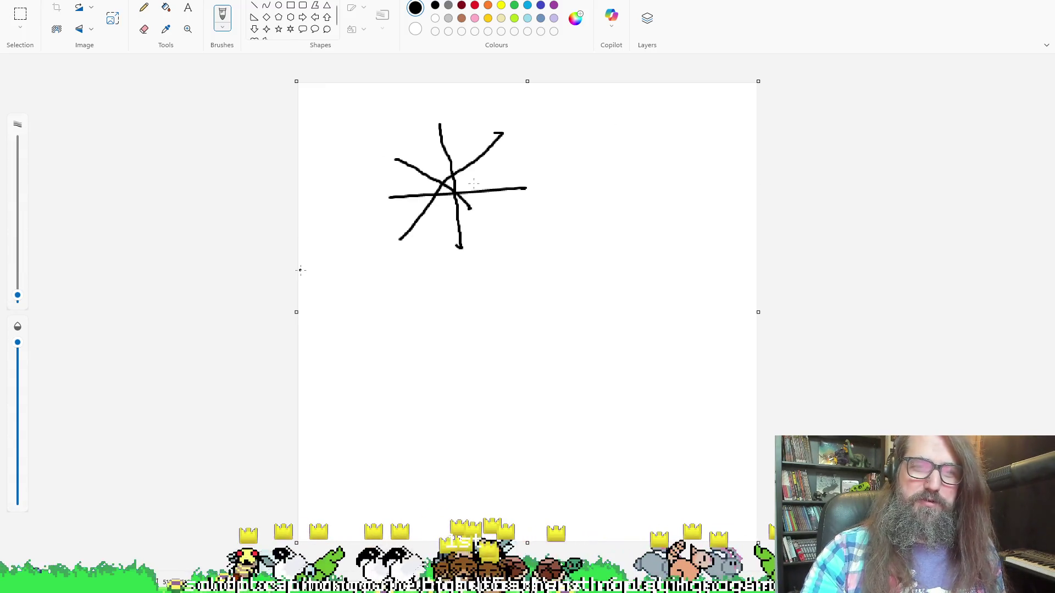
- Undo the old sketch and redraw the axis star with vertical, horizontal and diagonal lines
key(ctrl+z)
key(ctrl+z)
key(ctrl+z)
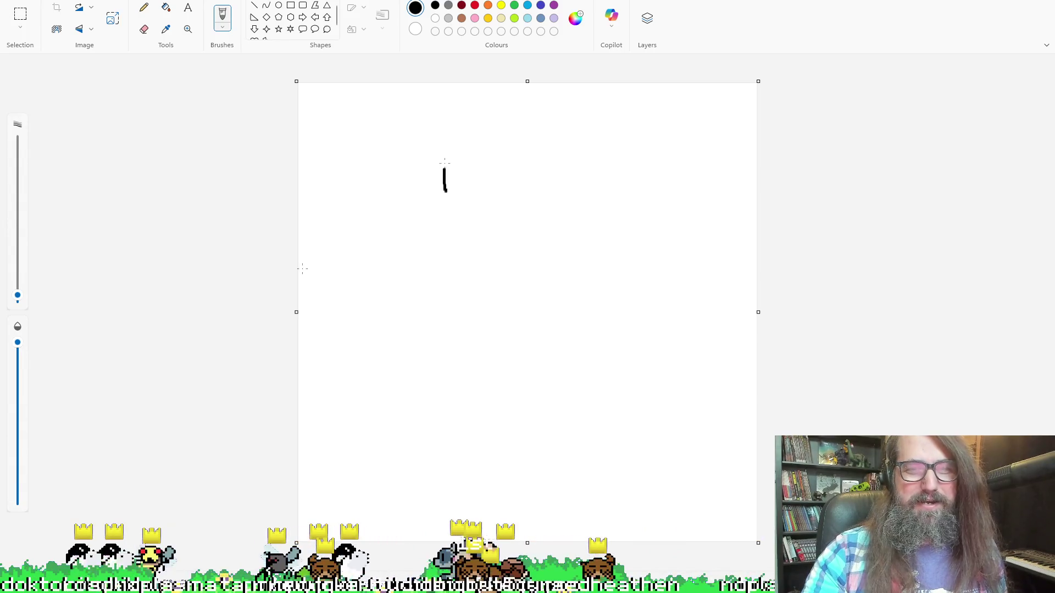
drag(444, 167, 442, 108)
mouse_move(443, 194)
mouse_down()
mouse_move(447, 246)
mouse_move(462, 192)
mouse_move(518, 192)
mouse_up()
mouse_move(443, 189)
mouse_down()
mouse_move(391, 190)
mouse_move(489, 155)
mouse_up()
mouse_move(445, 191)
mouse_down()
mouse_move(476, 226)
mouse_move(430, 198)
mouse_move(401, 215)
mouse_move(420, 163)
mouse_up()
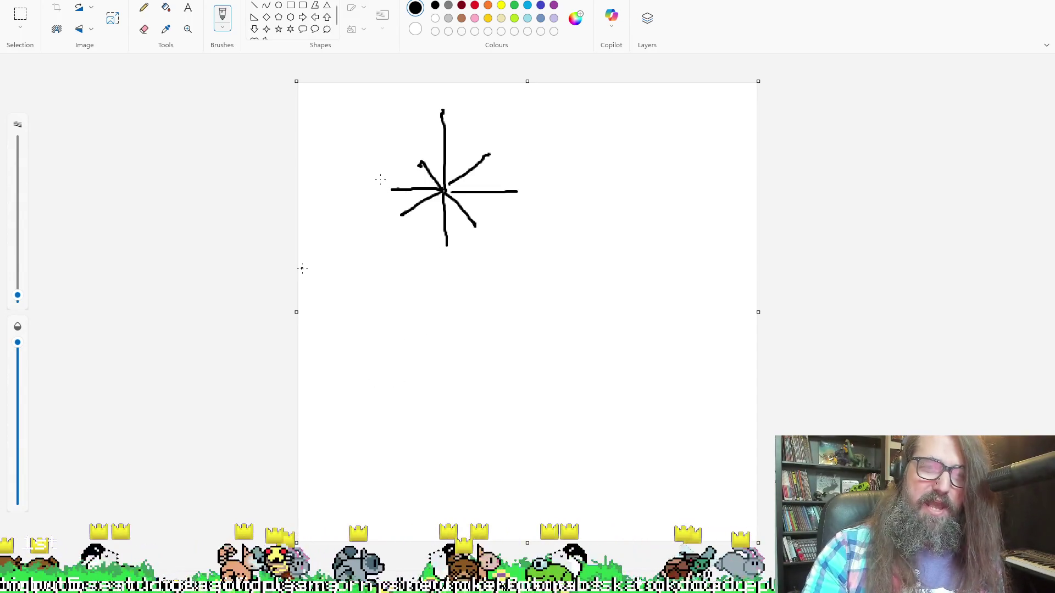
- Add rotation curls marked -1 and 1 at the horizontal ends, plus a vertical arrow below
drag(383, 179, 391, 201)
mouse_move(517, 182)
mouse_down()
mouse_move(530, 186)
mouse_move(510, 198)
mouse_up()
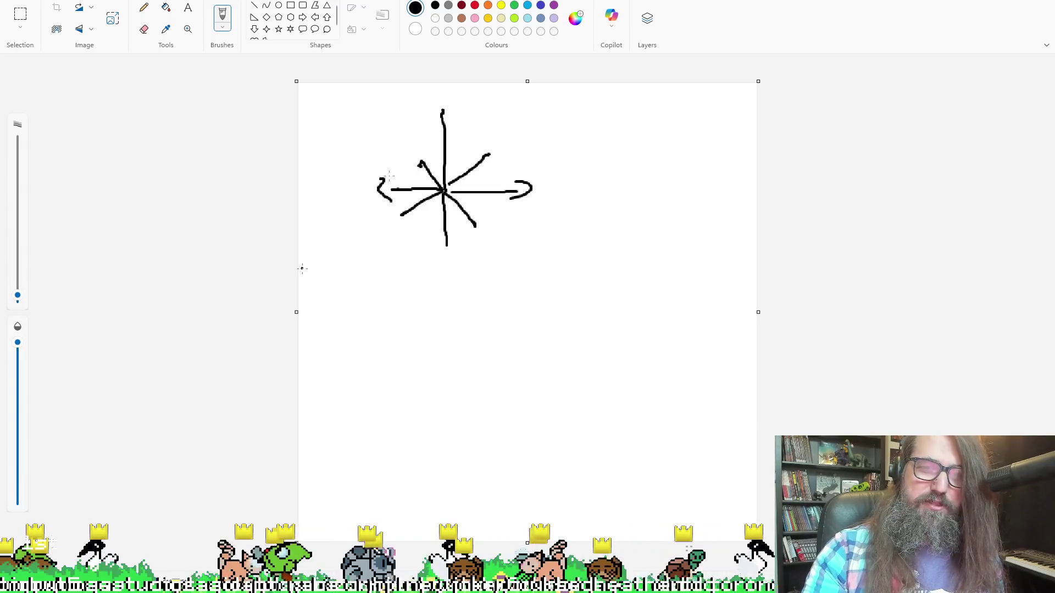
drag(390, 178, 399, 177)
drag(507, 177, 507, 189)
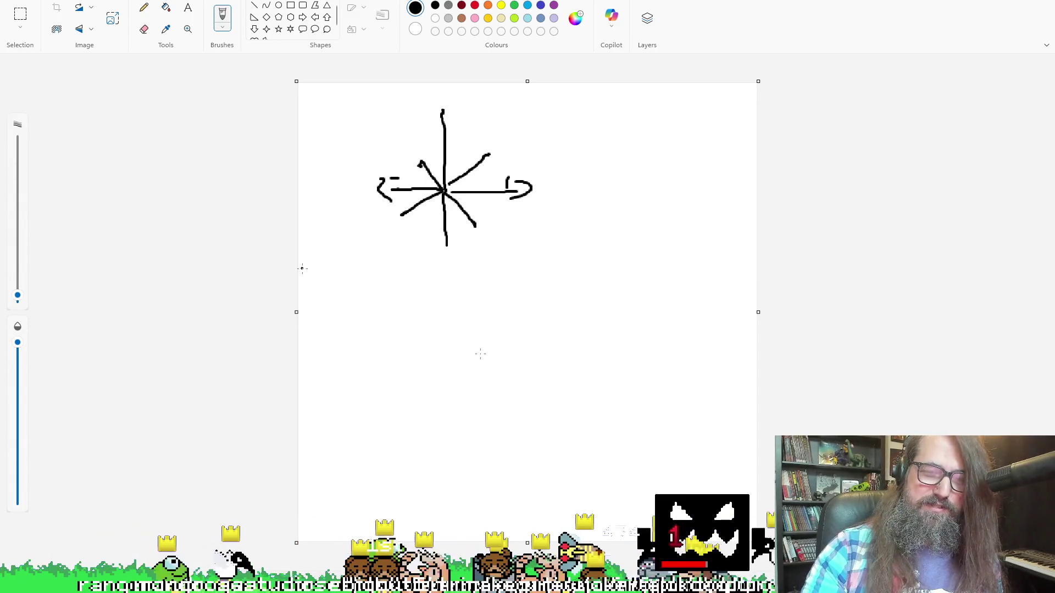
mouse_move(452, 320)
mouse_down()
mouse_move(454, 462)
mouse_move(459, 325)
mouse_move(446, 332)
mouse_up()
mouse_move(451, 458)
mouse_down()
mouse_move(462, 446)
mouse_move(458, 469)
mouse_move(466, 459)
mouse_up()
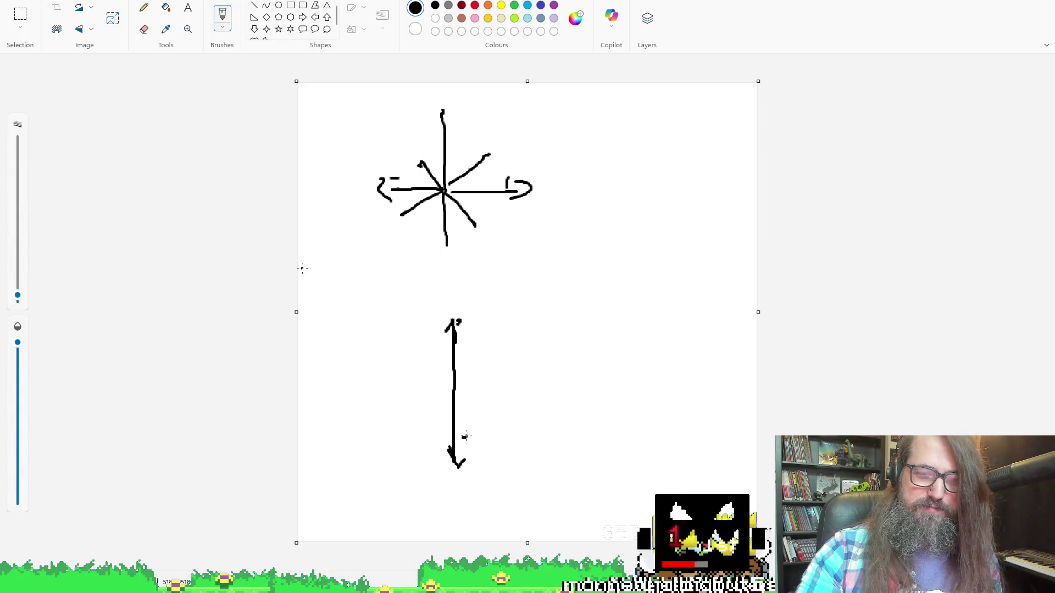
- Label the vertical arrow -1, then add a horizontal arrow labelled -1 and 1 and a diagonal axis
drag(464, 329, 481, 329)
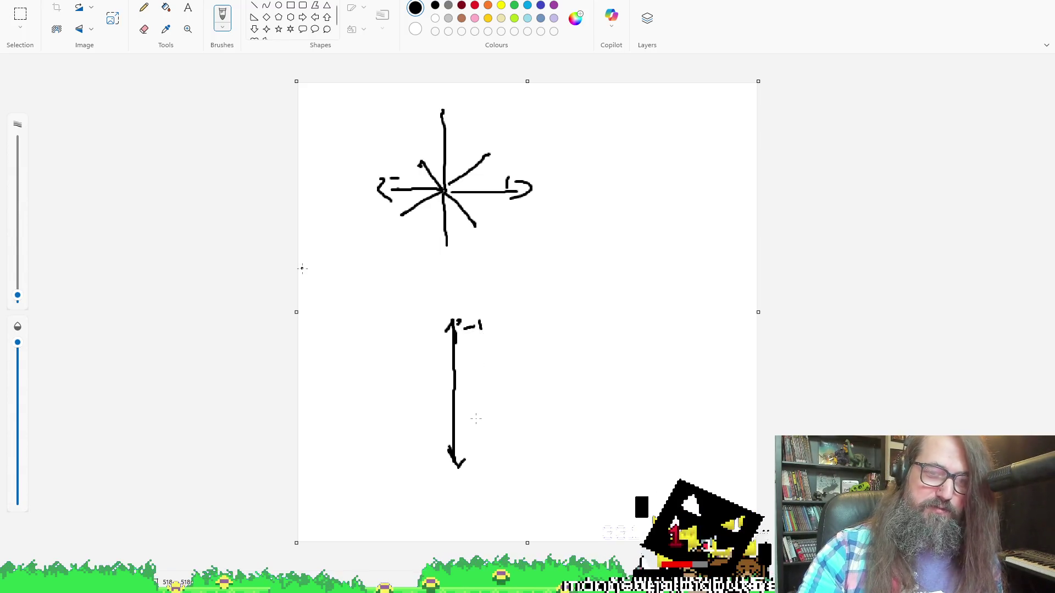
drag(465, 446, 467, 448)
key(ctrl+z)
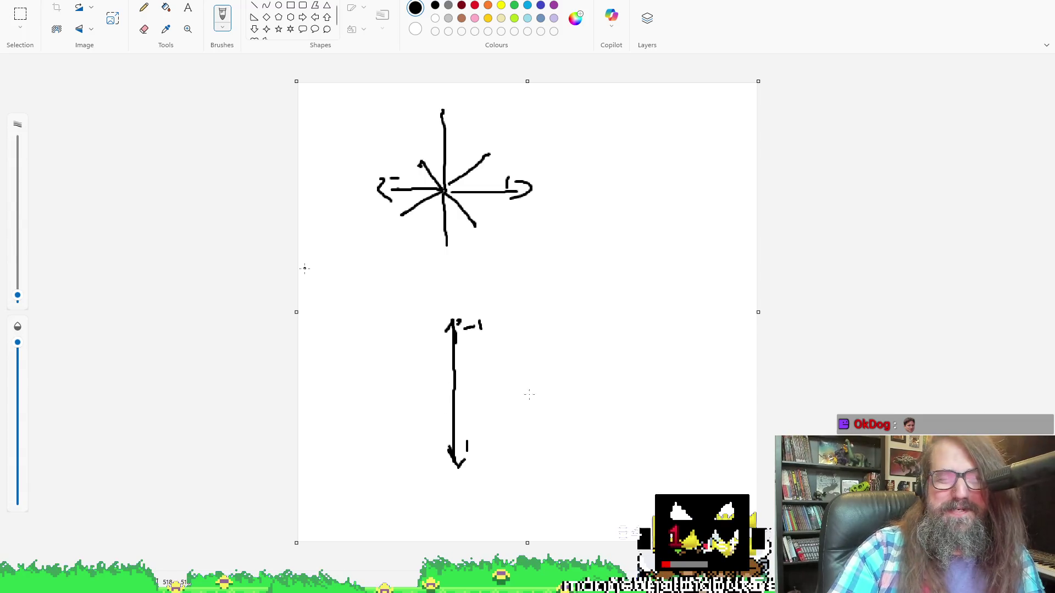
mouse_move(388, 391)
mouse_down()
mouse_move(539, 386)
mouse_move(502, 404)
mouse_up()
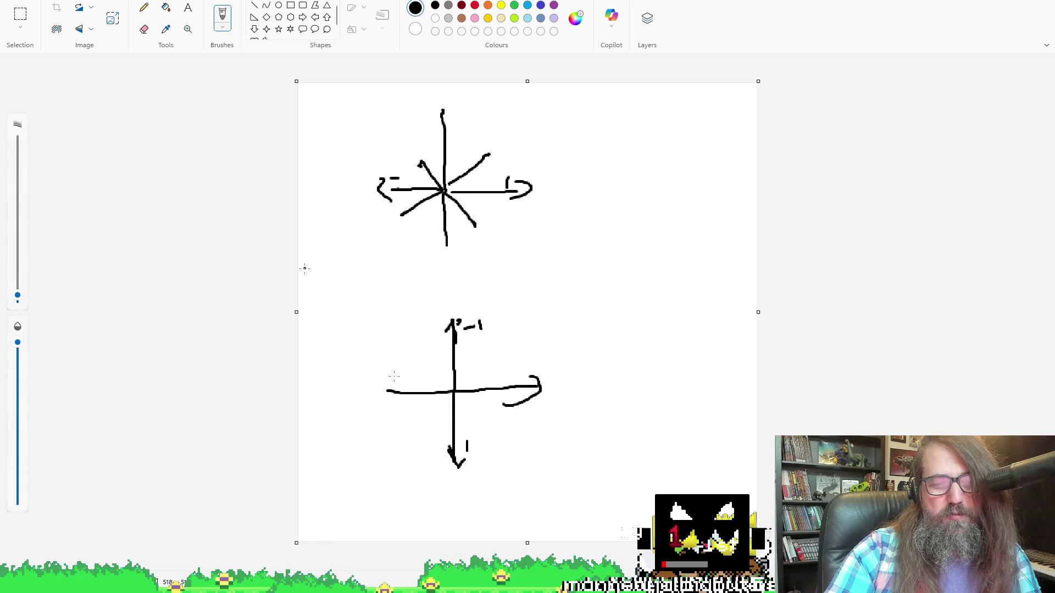
drag(393, 379, 394, 400)
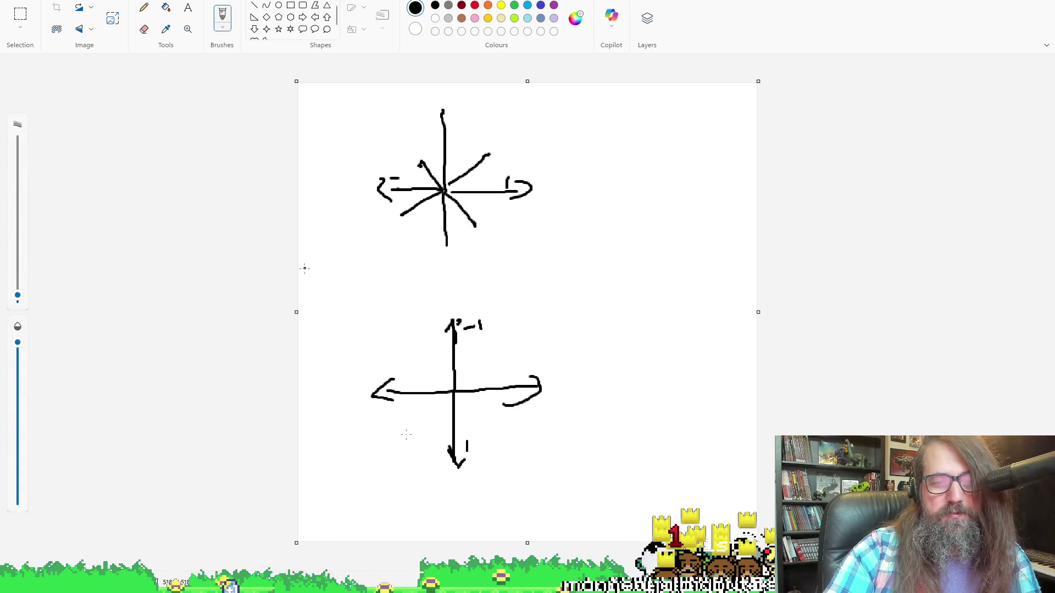
drag(397, 410, 396, 419)
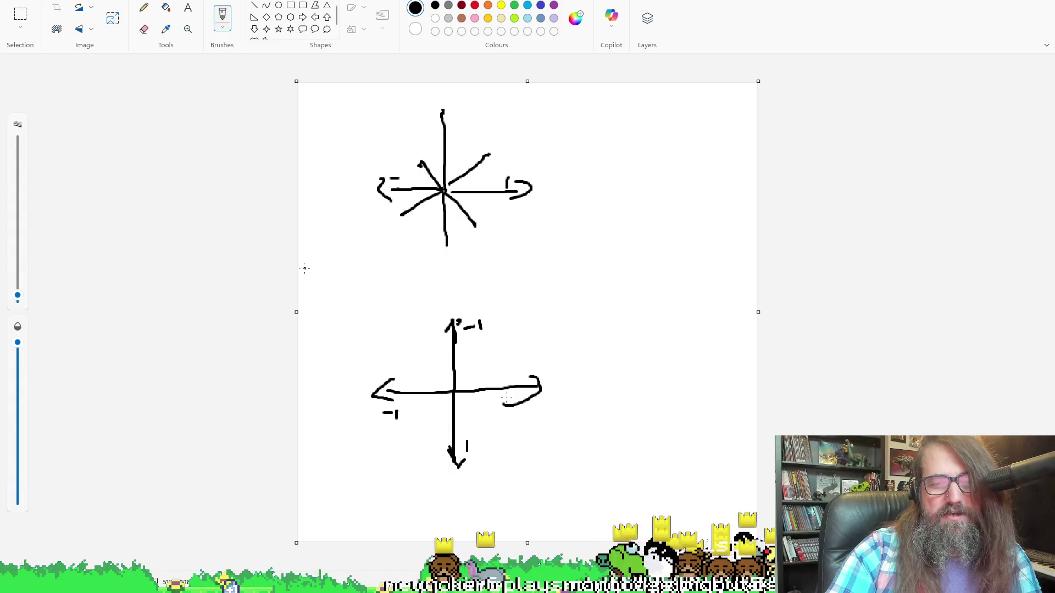
drag(542, 402, 541, 413)
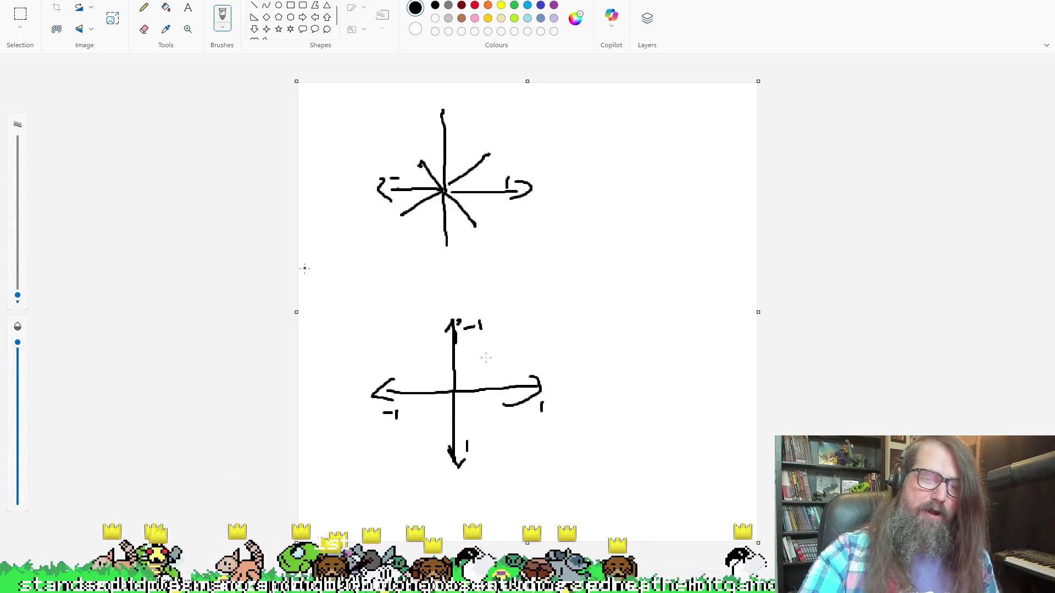
mouse_move(473, 371)
mouse_down()
mouse_move(434, 409)
mouse_move(439, 379)
mouse_move(463, 402)
mouse_move(468, 383)
mouse_move(434, 387)
mouse_up()
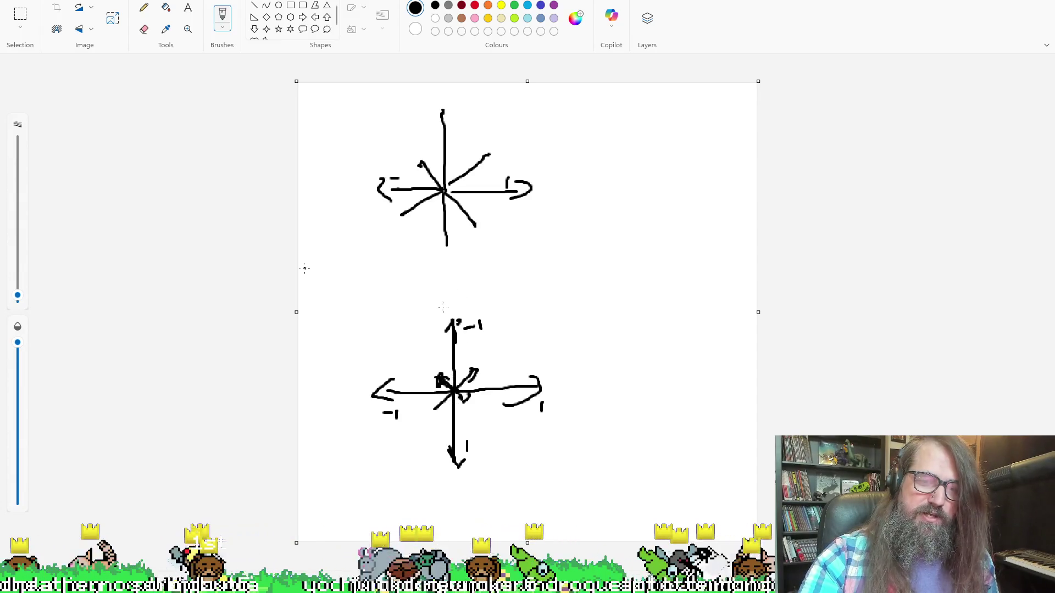
- Draw tall and wide rotation ellipses around the axes, then return to GameMaker
mouse_move(455, 310)
mouse_down()
mouse_move(440, 321)
mouse_move(447, 345)
mouse_up()
drag(571, 358, 550, 363)
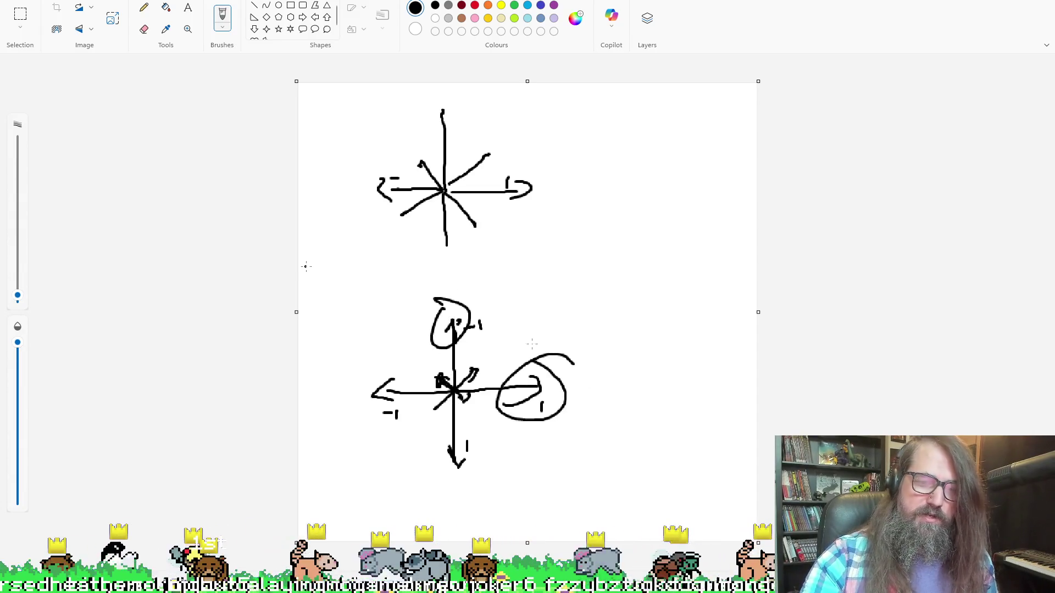
key(ctrl+z)
key(ctrl+z)
key(ctrl+z)
mouse_move(434, 301)
mouse_down()
mouse_move(465, 330)
mouse_move(424, 314)
mouse_up()
mouse_move(420, 366)
mouse_down()
mouse_move(434, 365)
mouse_move(409, 376)
mouse_up()
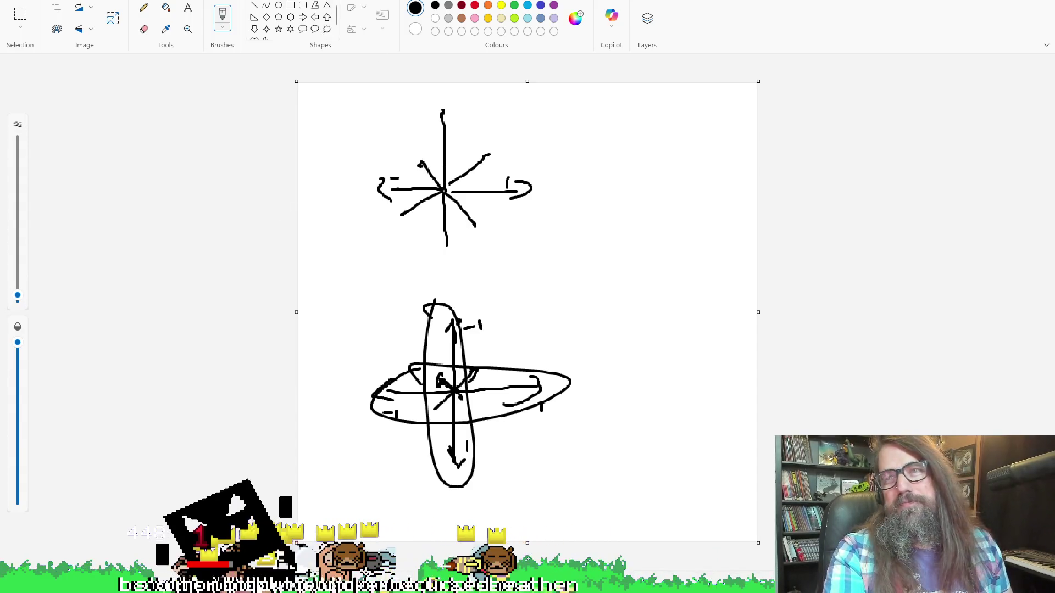
key(alt+Tab)
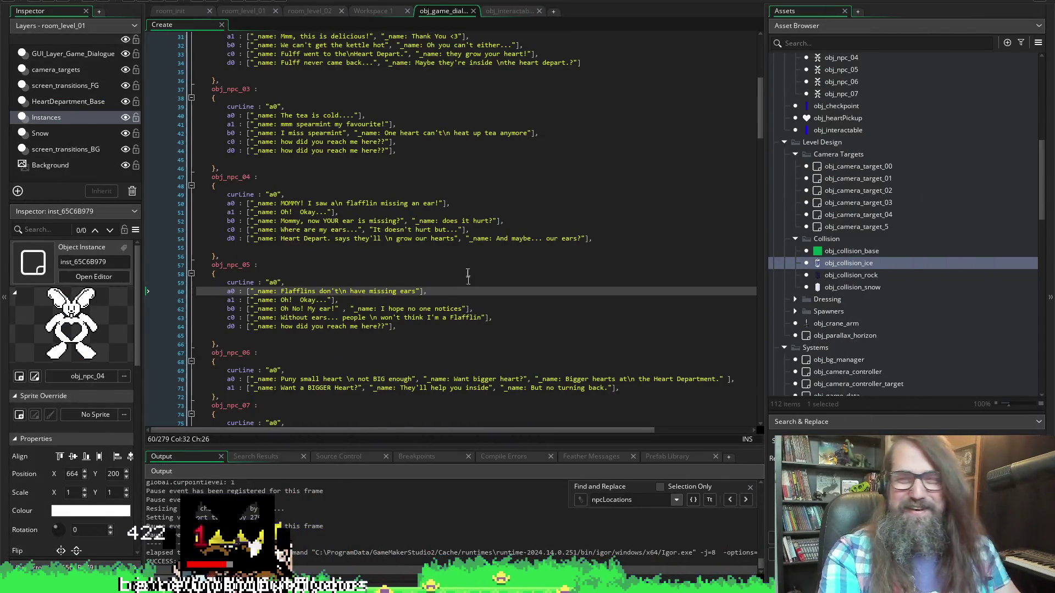
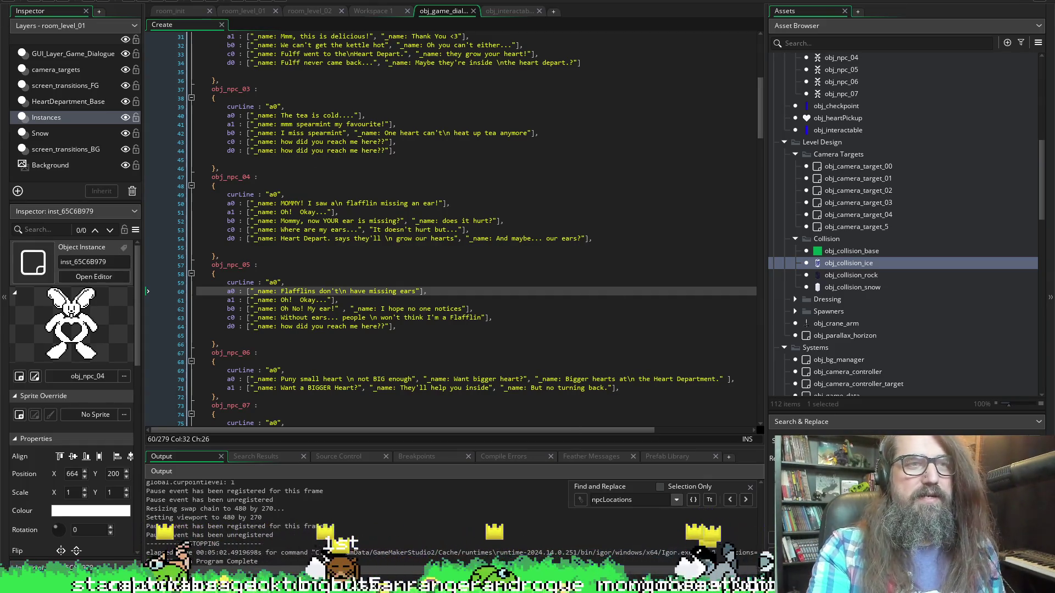
- Run the game and select Load Game on the HAVE A heart title menu
click(146, 2)
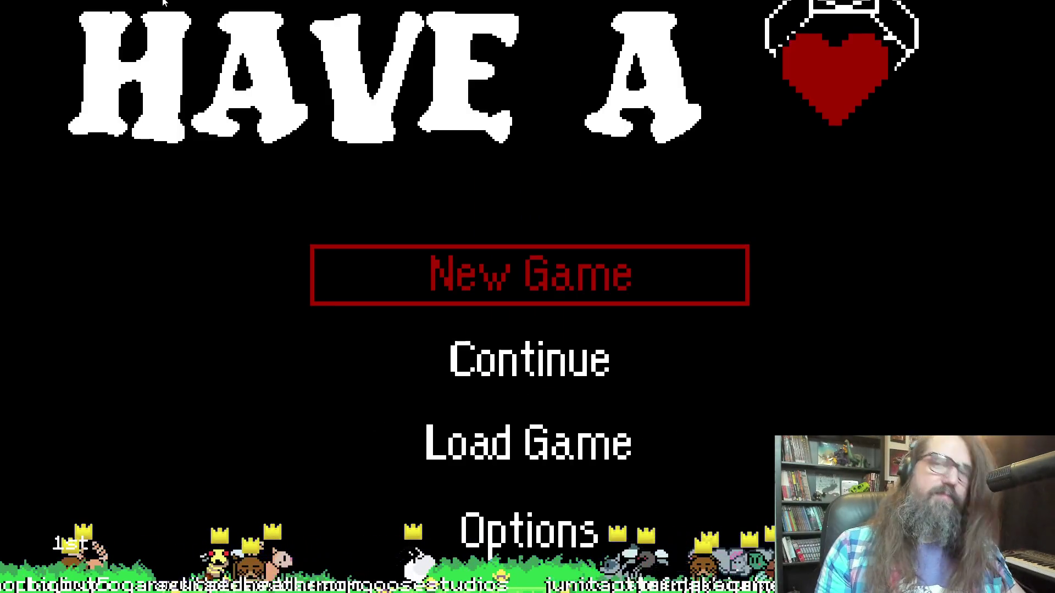
key(Down)
key(Down)
key(Down)
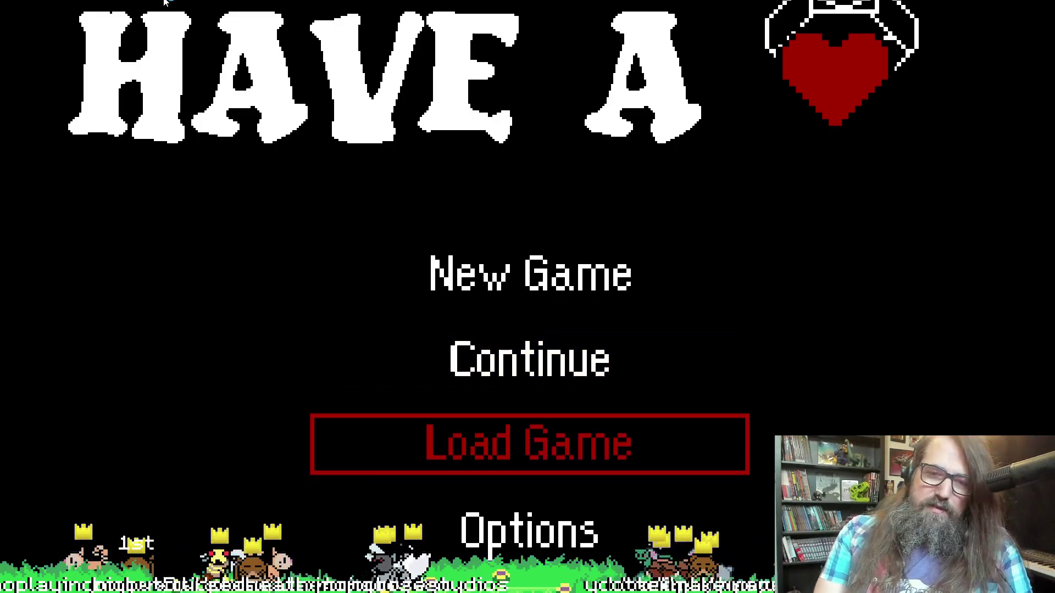
key(Up)
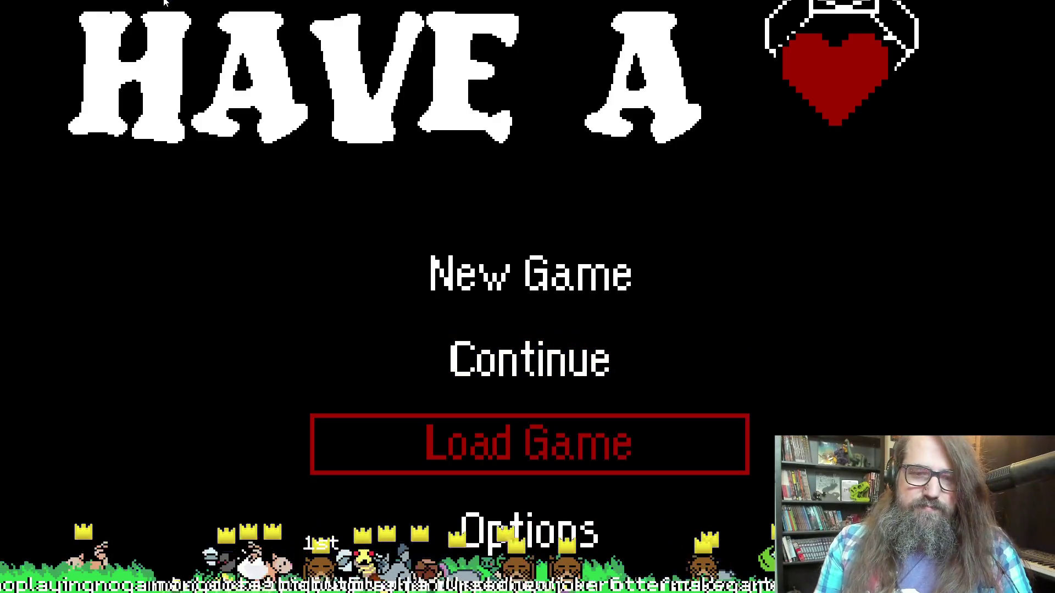
key(Up)
key(Down)
key(Up)
key(Down)
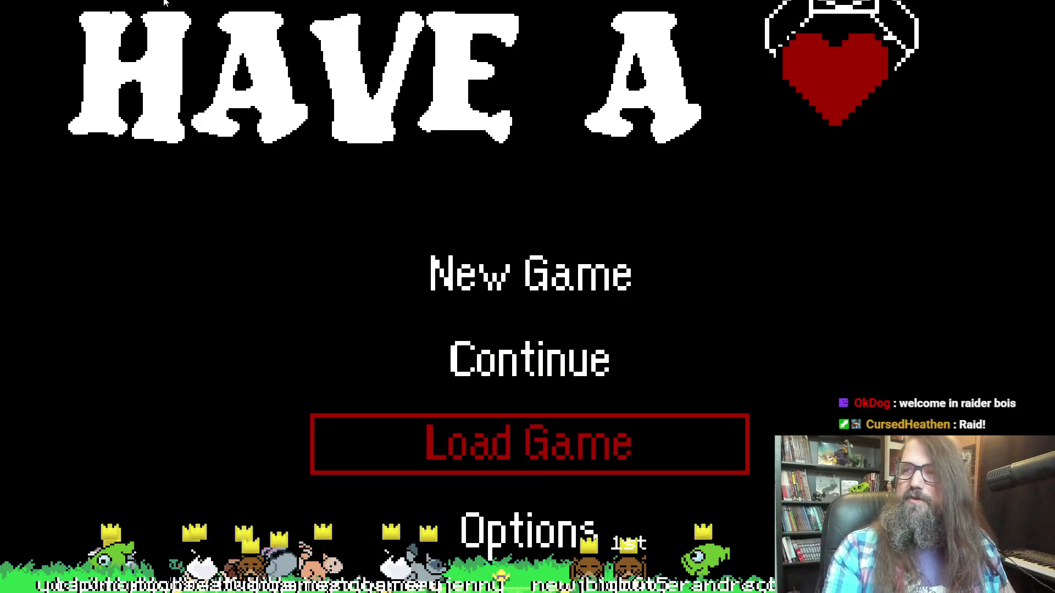
key(Return)
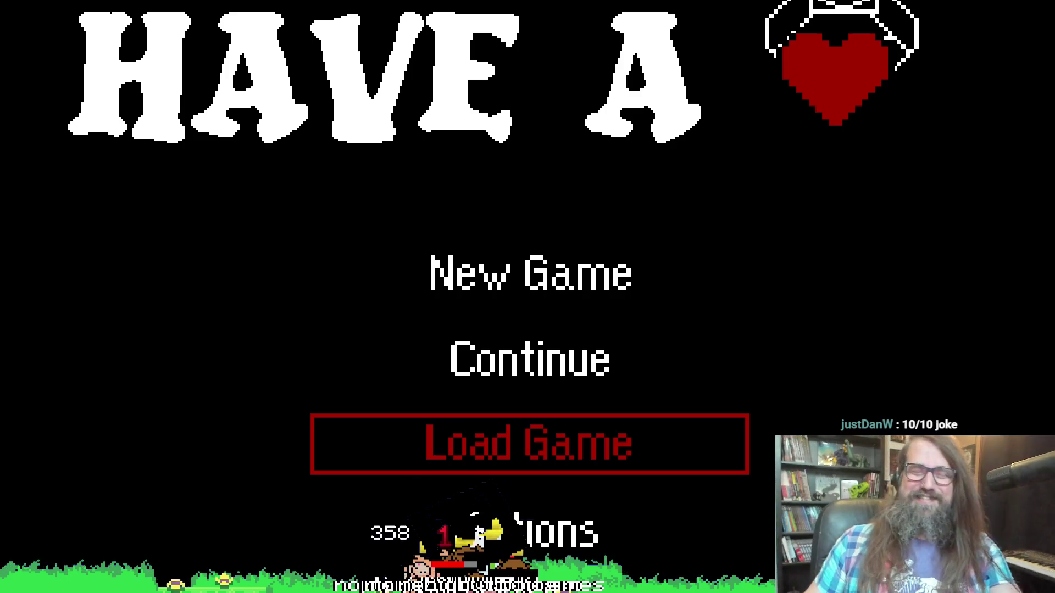
- Move the title menu highlight to Continue and confirm it to resume the saved game
key(Down)
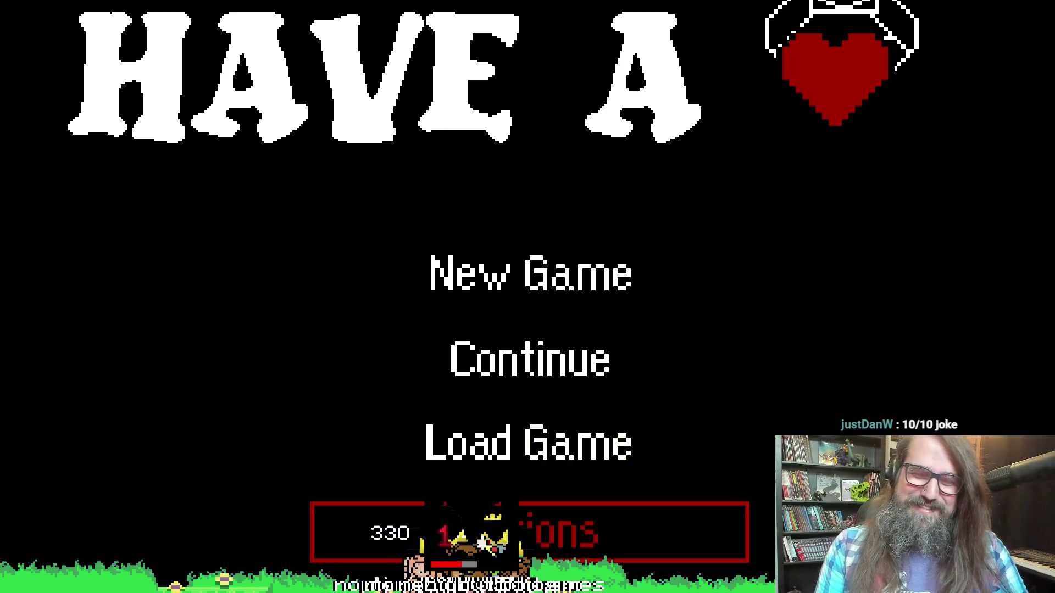
key(Up)
key(Down)
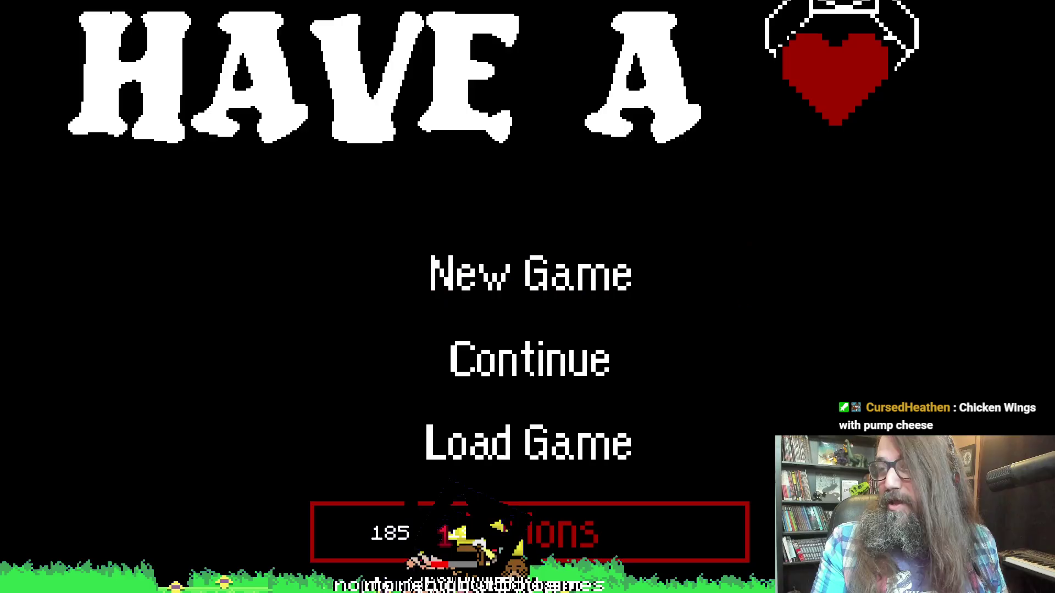
key(Down)
key(Down)
key(Down)
key(Up)
key(Up)
key(Down)
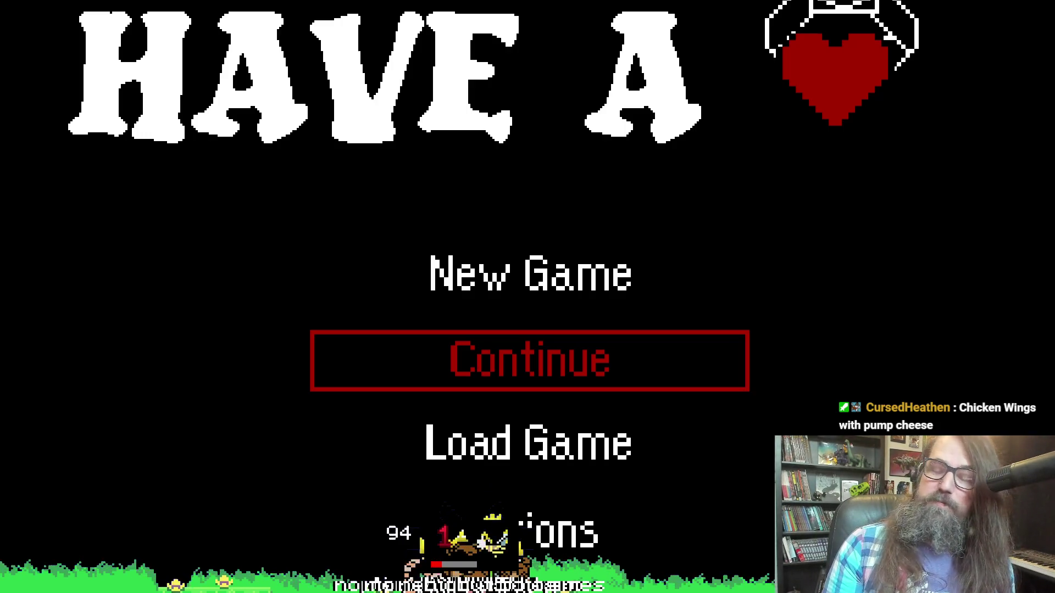
key(Return)
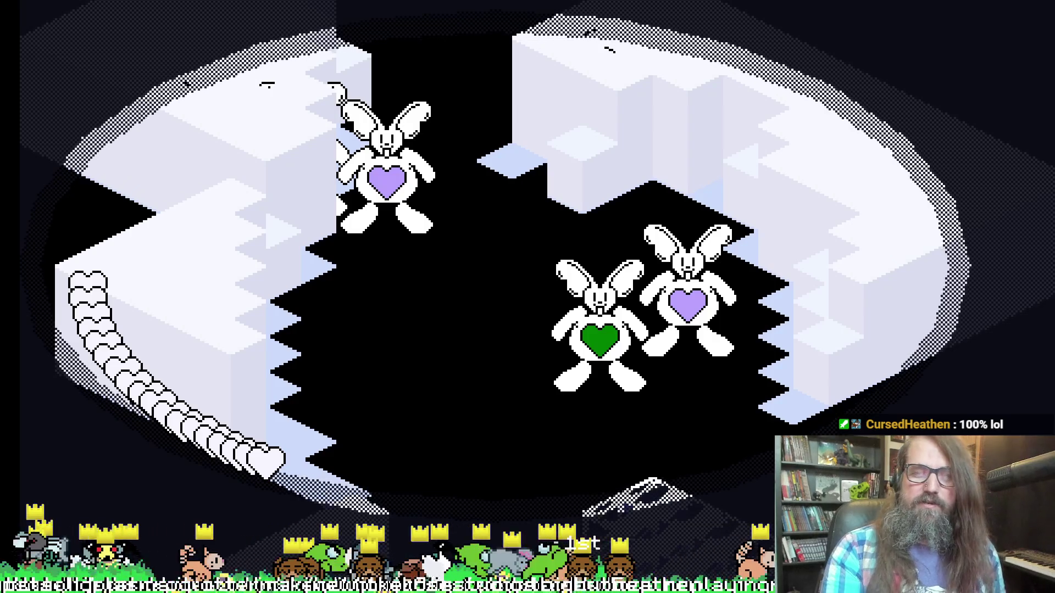
- Interact with the upper bunny in the icy arena so it bursts into purple shards
click(434, 260)
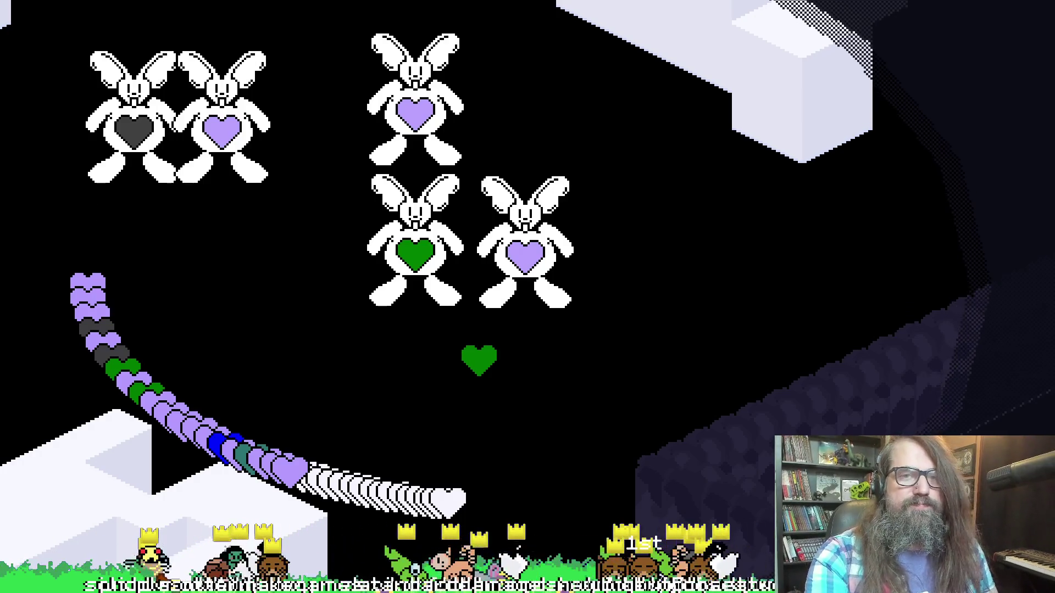
- Exit fullscreen with F11 and close the game to return to the editor
key(F11)
click(44, 22)
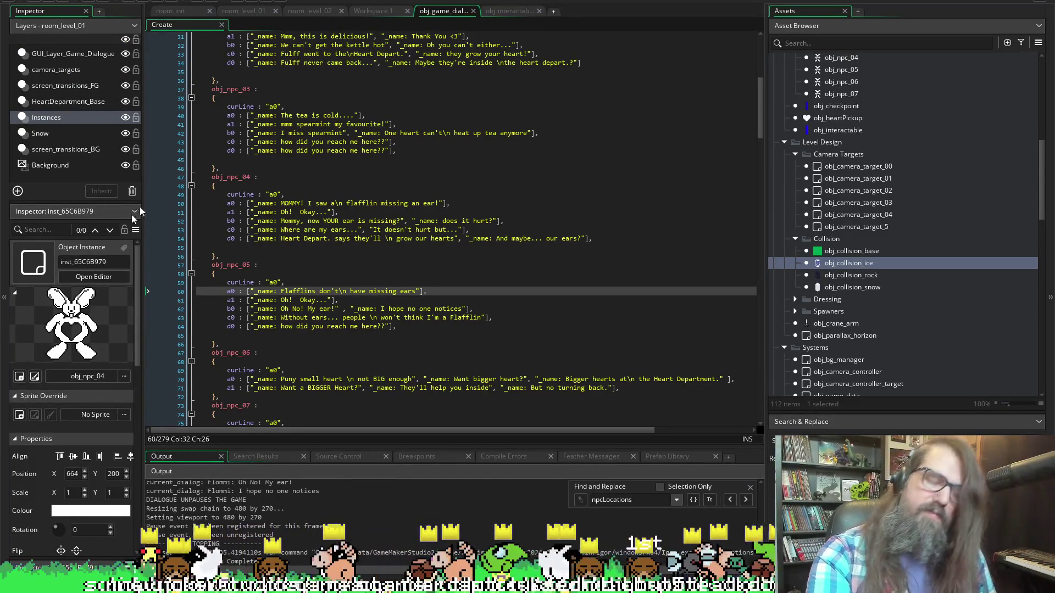
- Scroll the dialogue code and place the cursor on line 52 of obj_npc_04's dialogue
scroll(343, 251, down, 2)
scroll(343, 251, up, 4)
scroll(343, 252, down, 4)
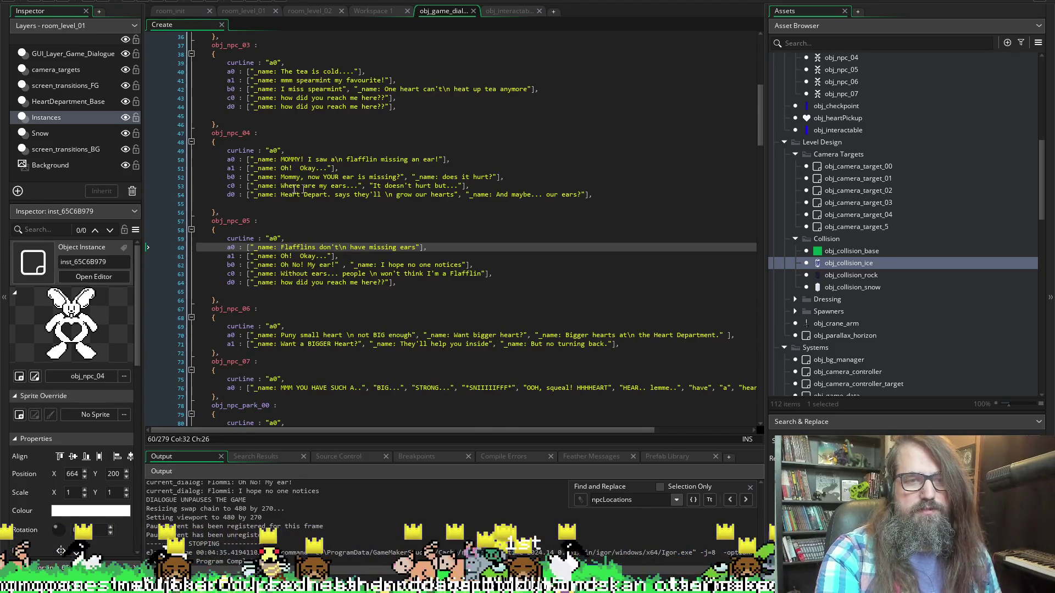
click(512, 174)
- Switch through room_level_02 to the room_level_01 room editor
click(310, 12)
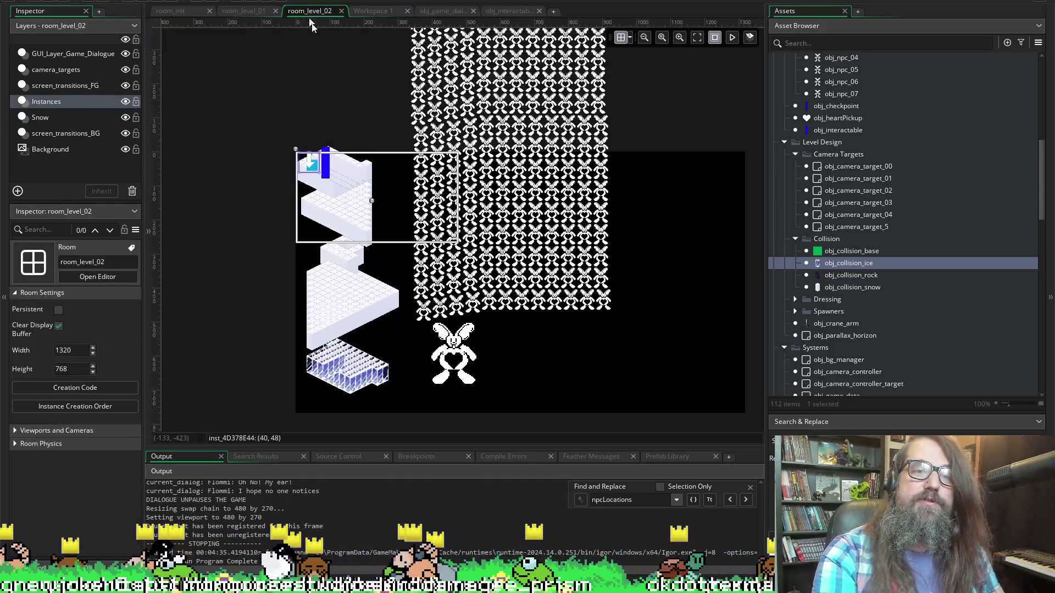
click(245, 12)
scroll(344, 155, right, 3)
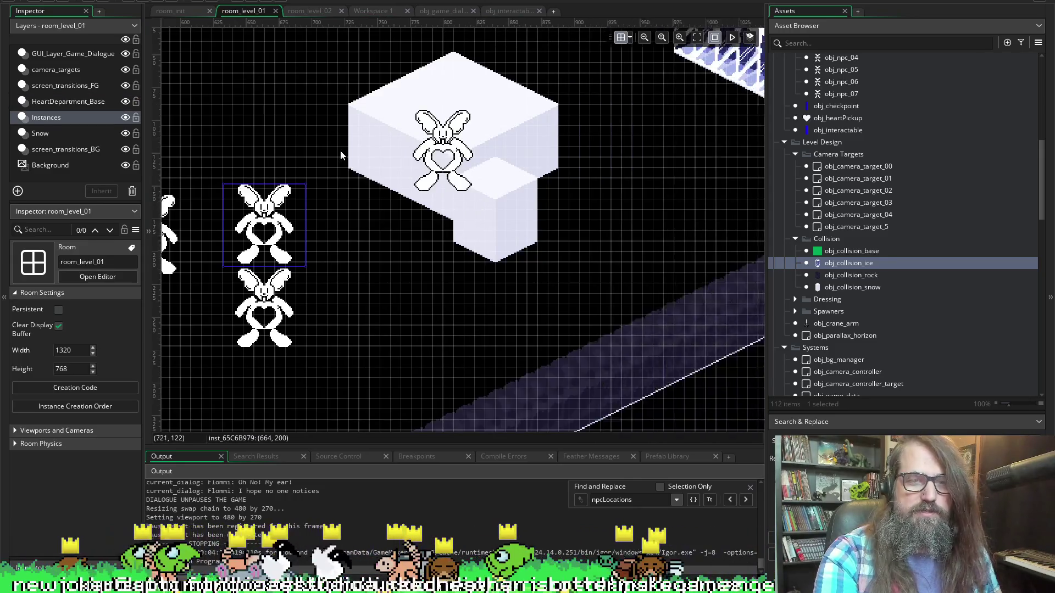
scroll(358, 132, left, 5)
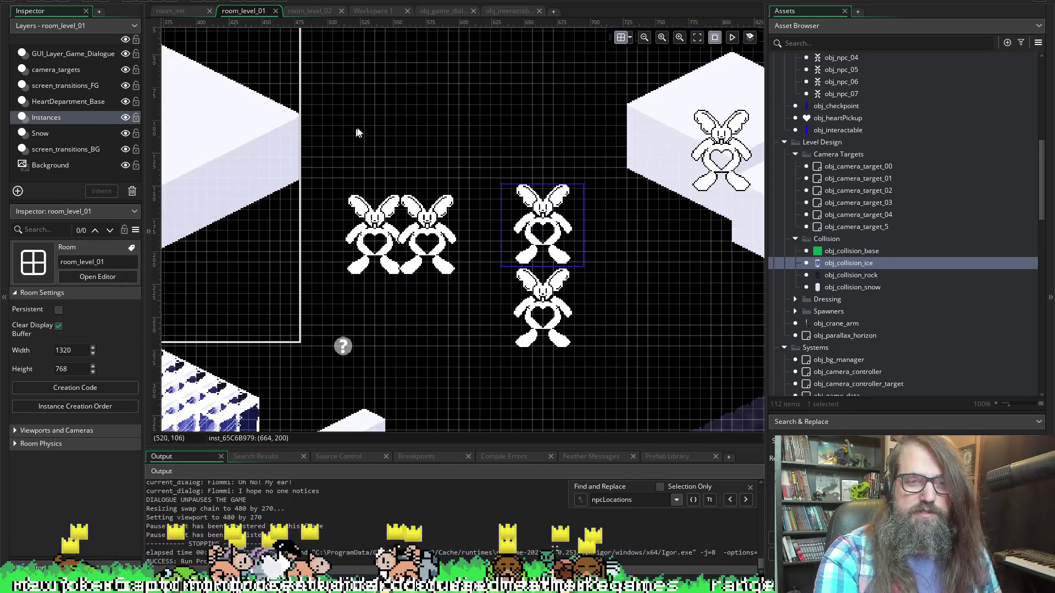
- Close the room_level_02 tab, collapse the Output panel, and pan around room_level_01's canvas
click(341, 11)
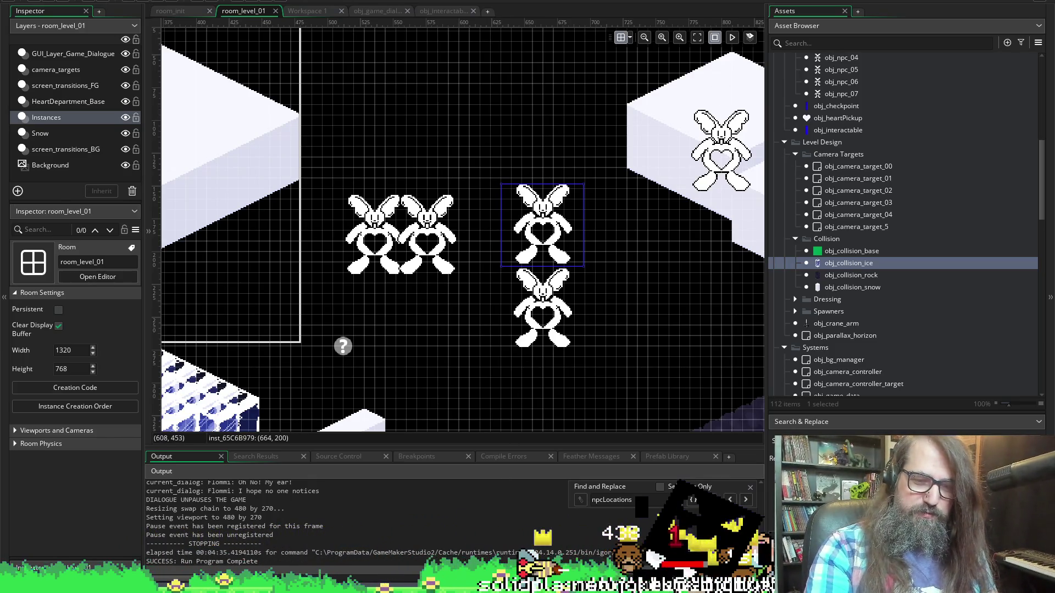
click(494, 245)
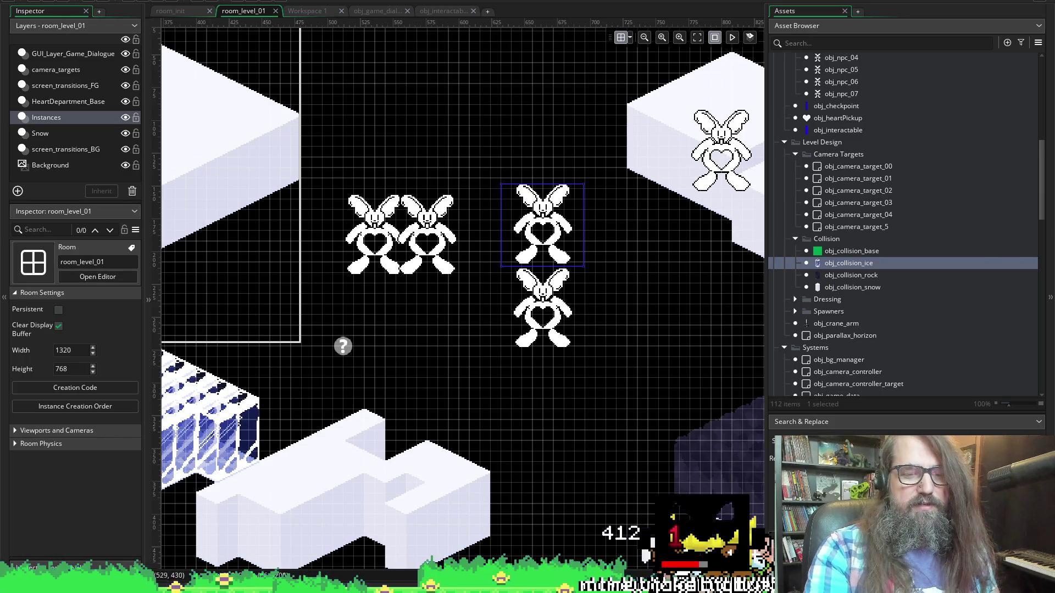
mouse_move(597, 456)
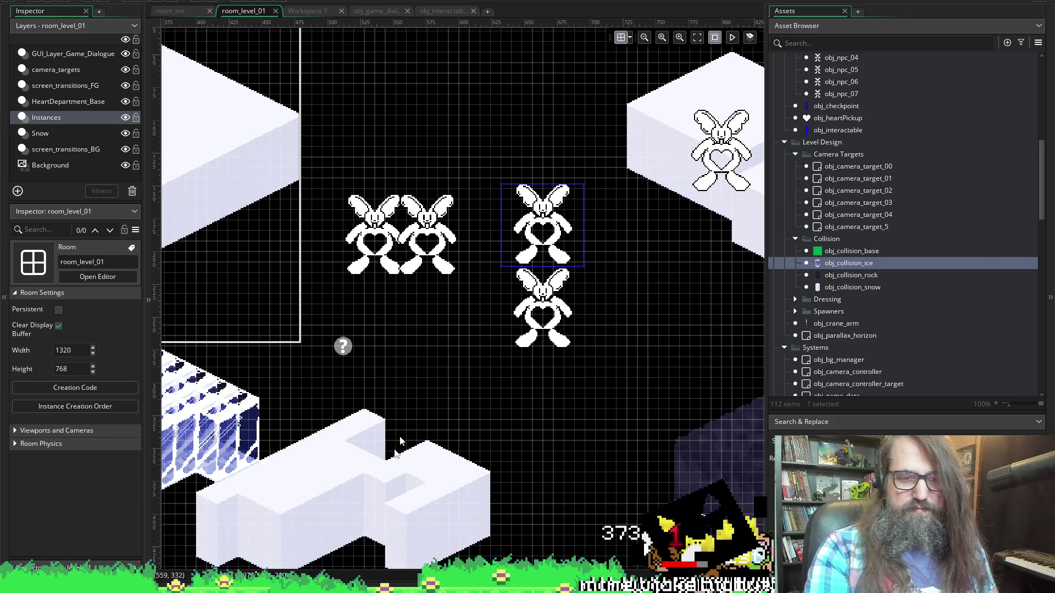
scroll(499, 267, right, 5)
scroll(494, 265, left, 3)
scroll(493, 265, left, 10)
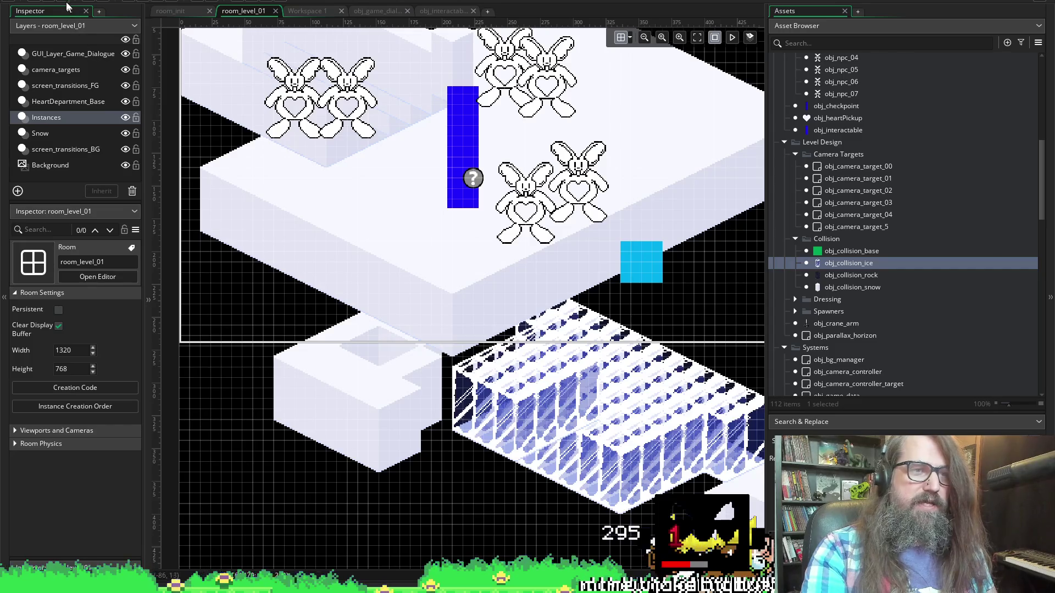
scroll(424, 514, right, 6)
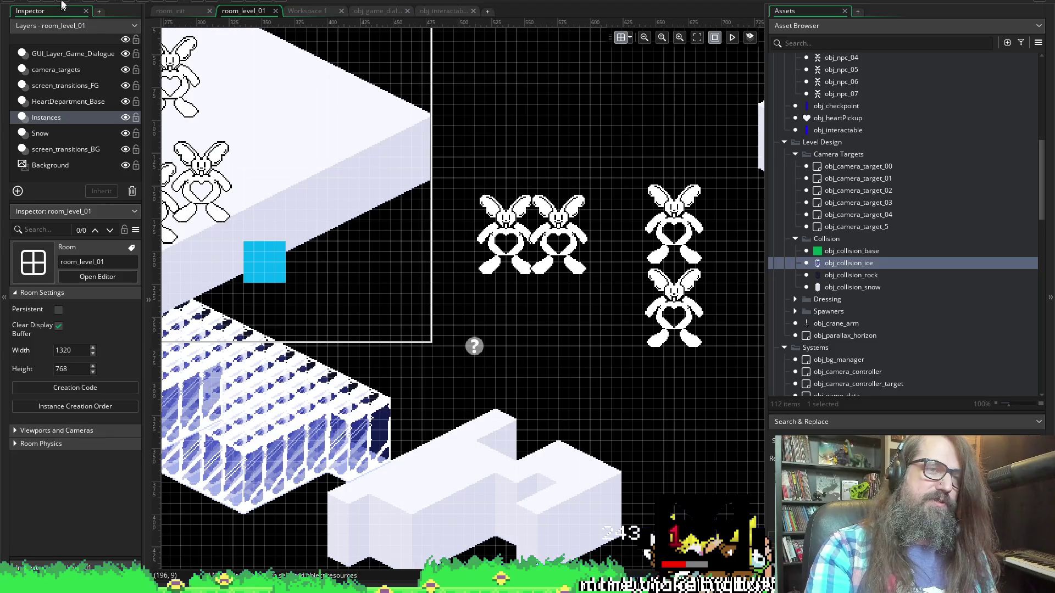
scroll(339, 337, right, 4)
scroll(339, 337, left, 4)
scroll(355, 319, right, 4)
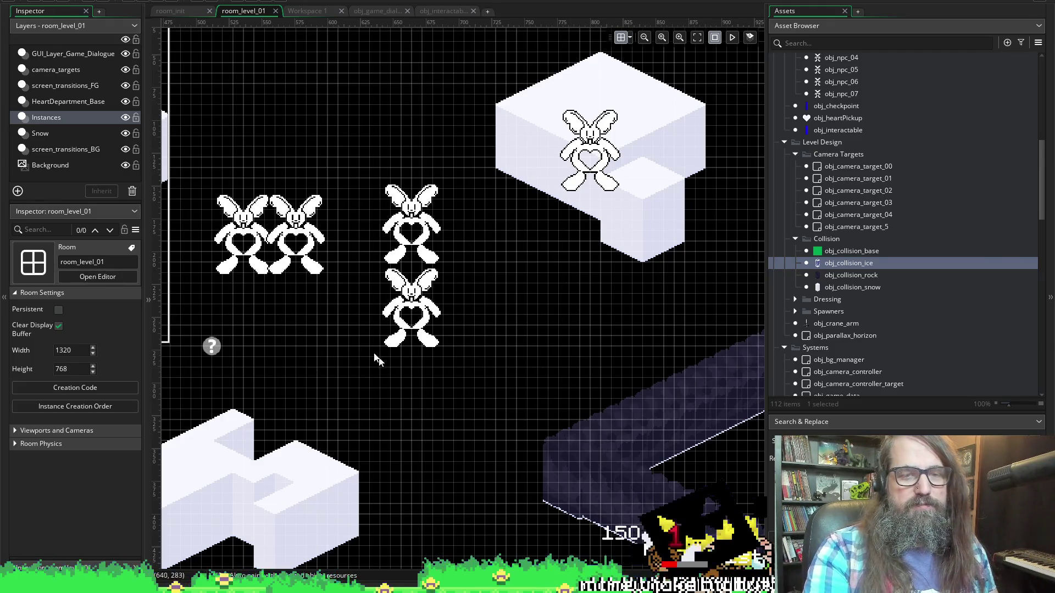
scroll(418, 364, left, 3)
scroll(511, 371, right, 2)
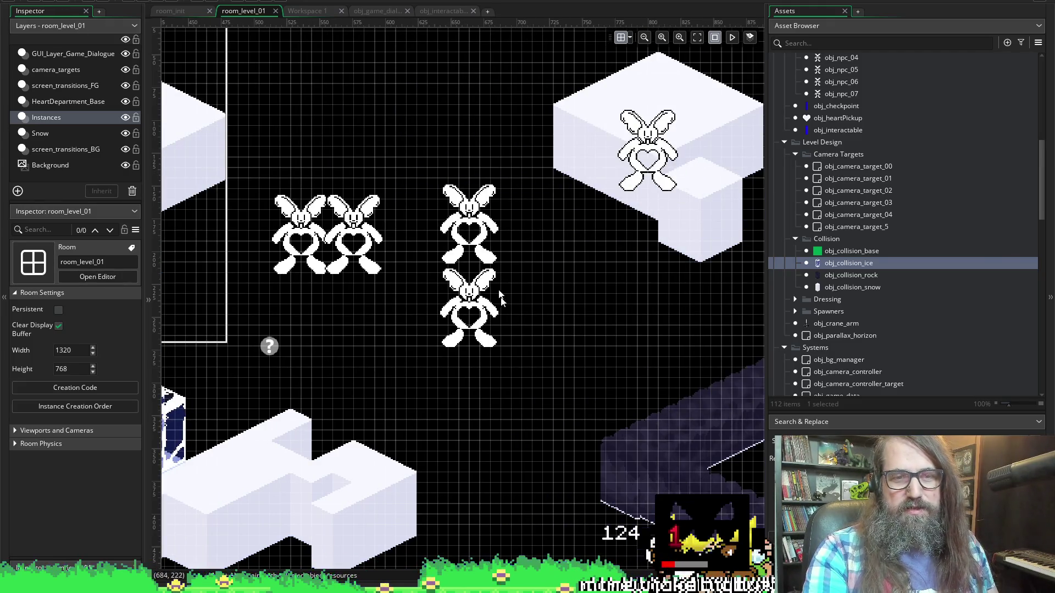
- Shift the lower bunny two cells right, obj_npc_04 to 696,208 and obj_npc_05 to 648,336
click(483, 316)
mouse_move(484, 316)
mouse_down()
mouse_move(554, 316)
mouse_move(565, 286)
mouse_up()
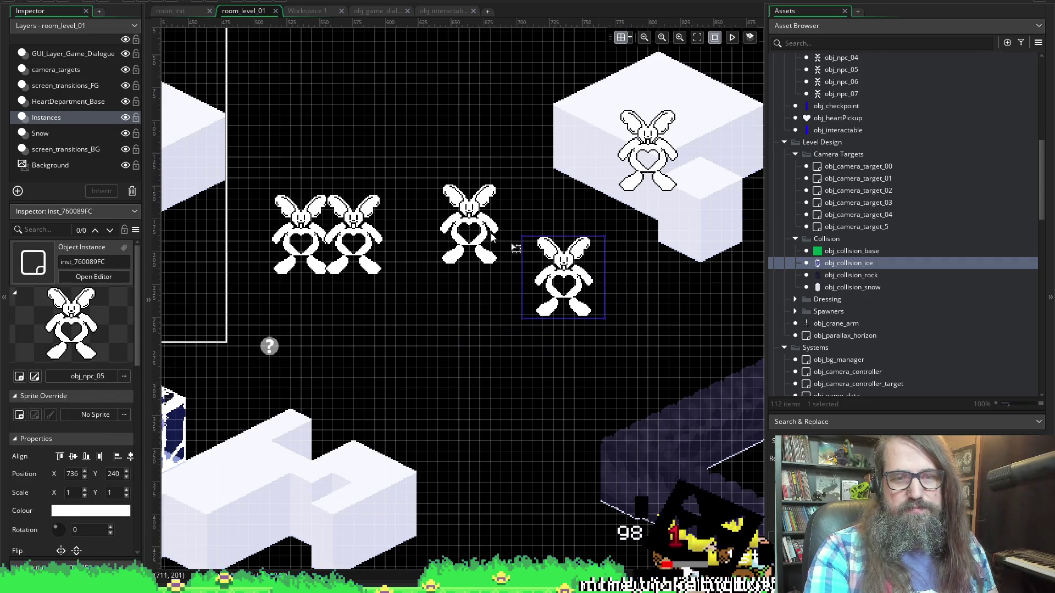
click(472, 237)
drag(472, 236, 513, 248)
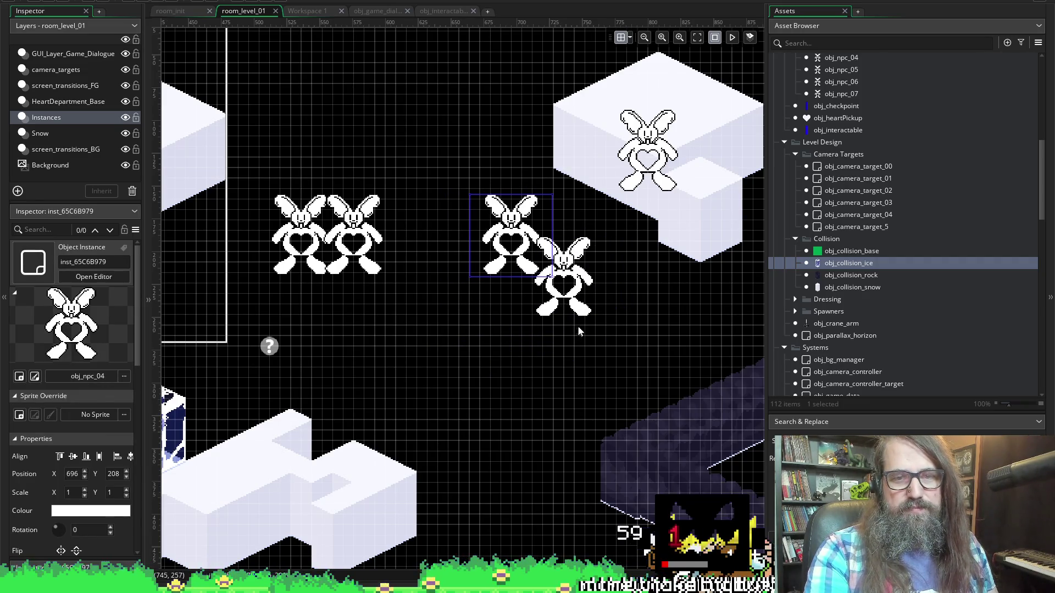
click(566, 274)
scroll(541, 351, down, 3)
mouse_move(561, 141)
mouse_down()
mouse_move(443, 228)
mouse_move(455, 235)
mouse_up()
- Set obj_npc_04 down beside obj_npc_05, then return to the obj_game_dialogue code
mouse_move(513, 76)
mouse_down()
mouse_move(522, 245)
mouse_move(511, 240)
mouse_up()
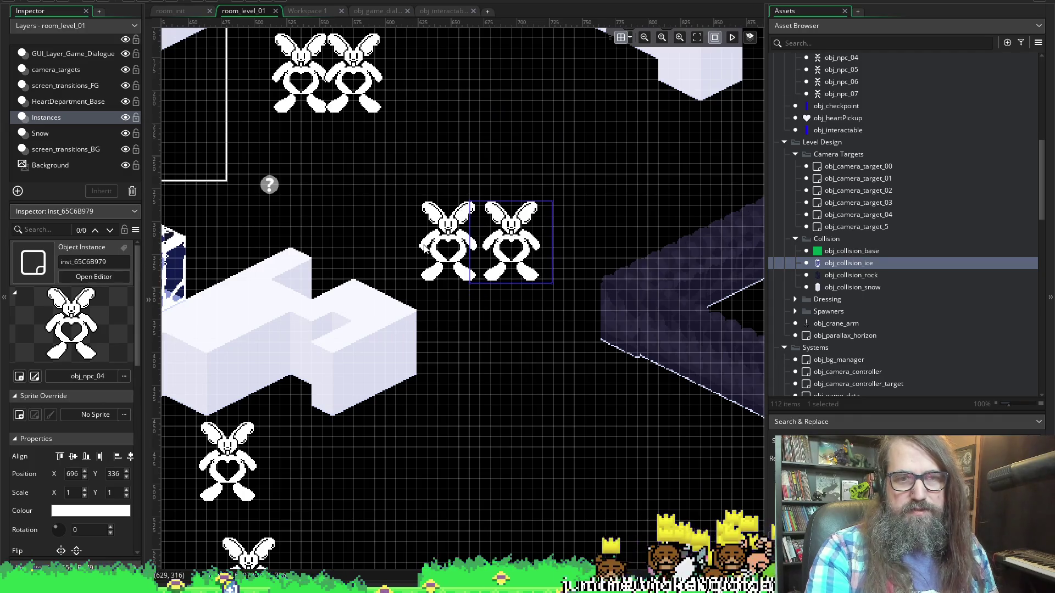
scroll(511, 240, up, 2)
mouse_move(510, 357)
mouse_down()
mouse_move(521, 364)
mouse_move(504, 364)
mouse_move(498, 378)
mouse_up()
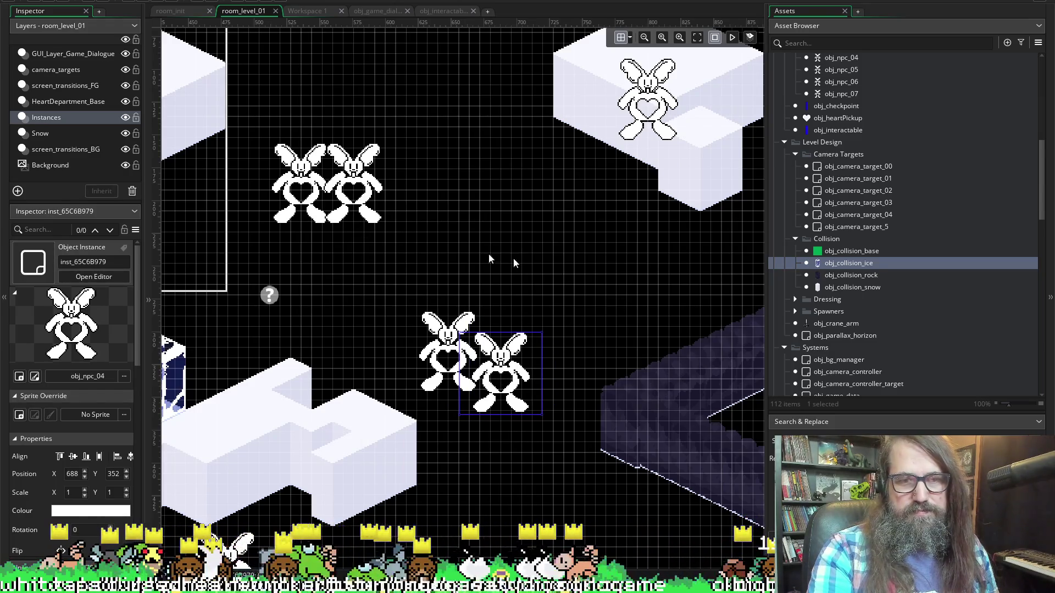
scroll(408, 216, left, 5)
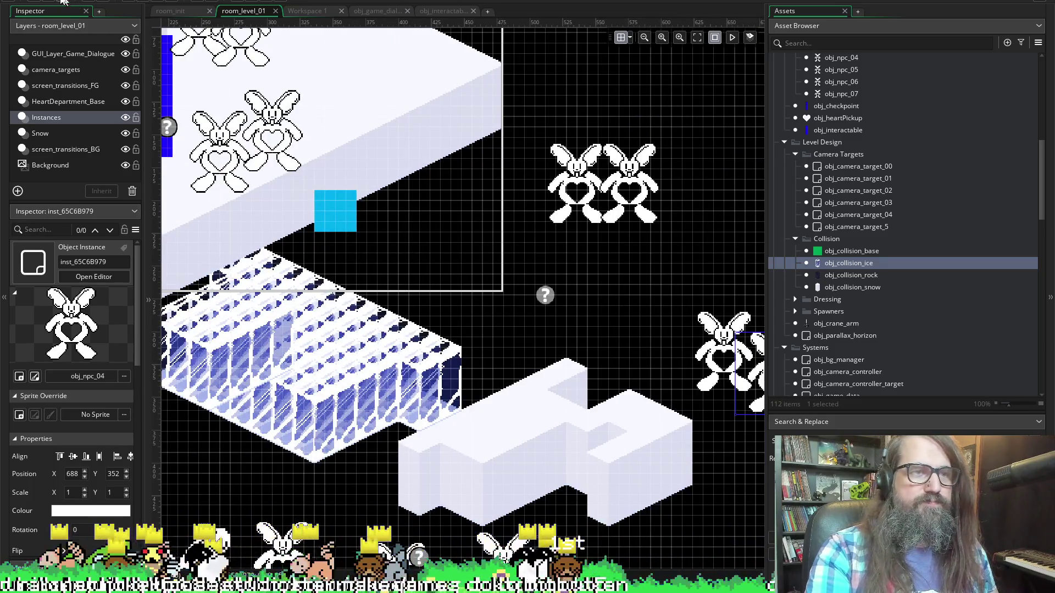
scroll(498, 293, up, 2)
scroll(492, 275, right, 5)
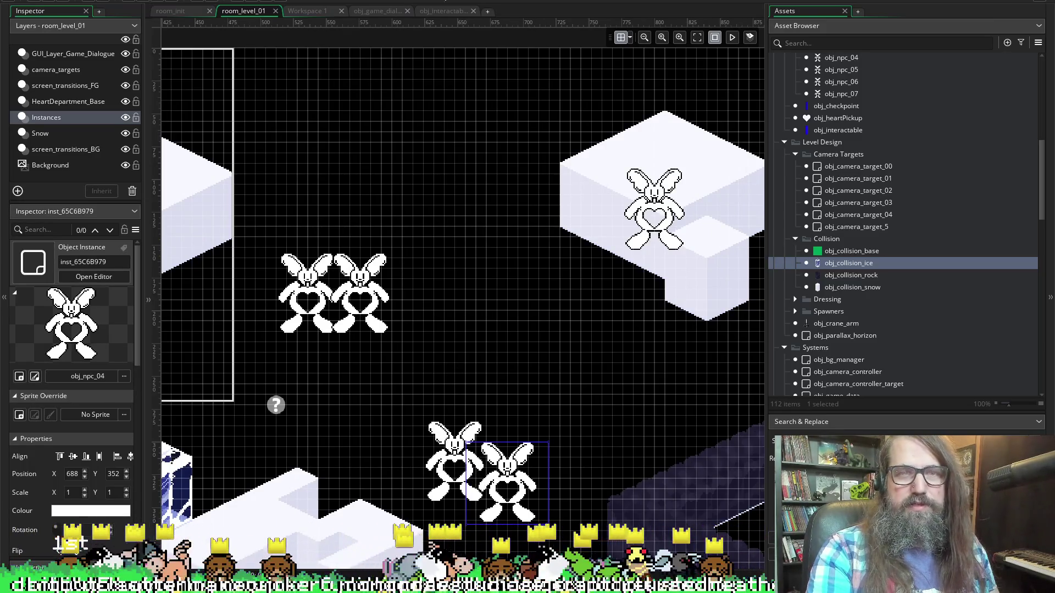
click(434, 14)
click(374, 12)
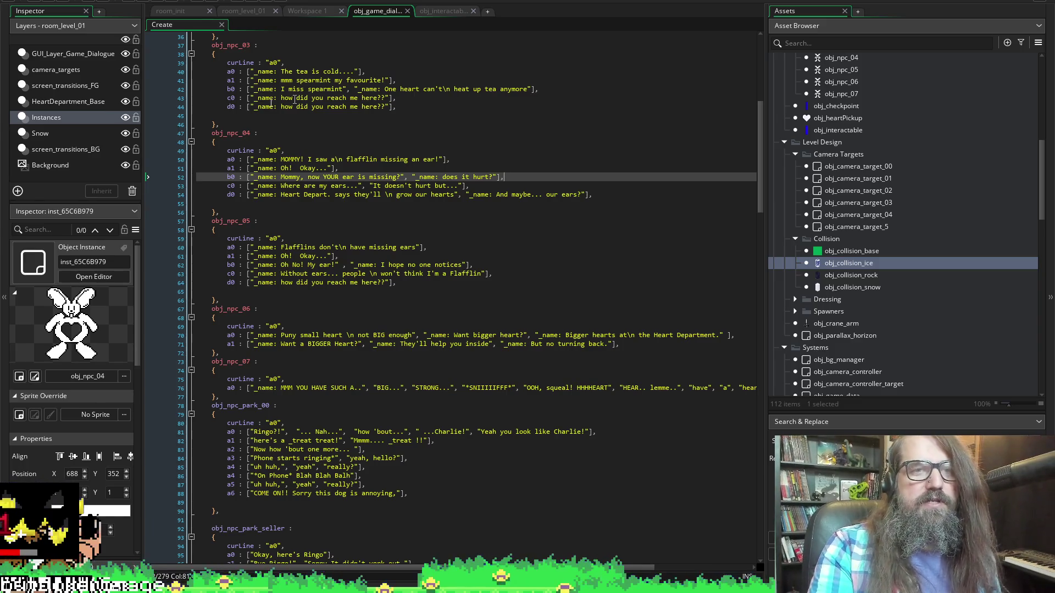
- Review room_init, obj_interactable and obj_game_dialogue code, checking obj_npc_05's second line, then return to room_level_01
click(180, 12)
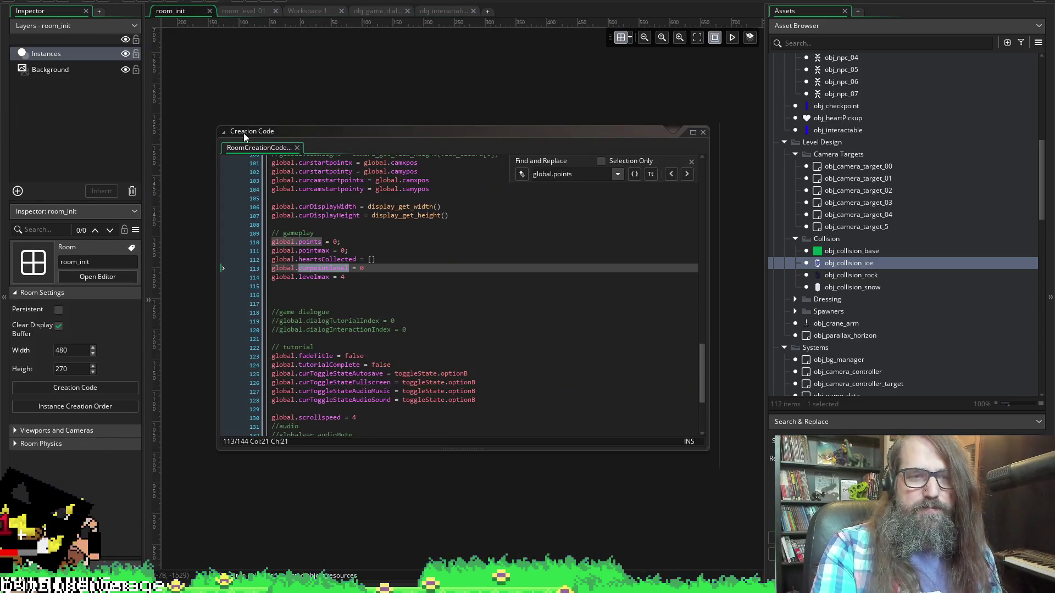
click(259, 12)
click(308, 12)
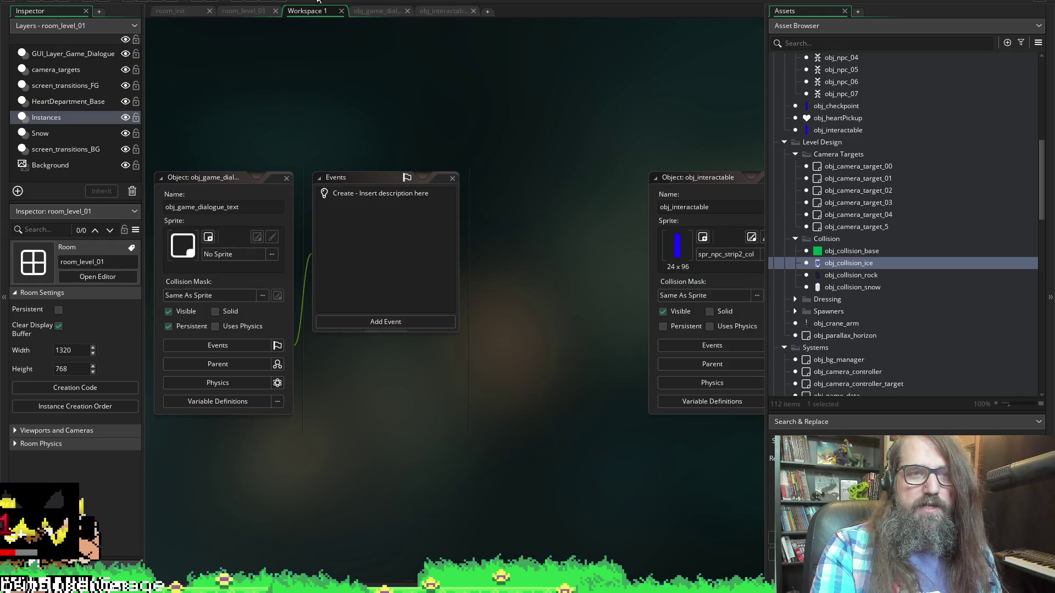
click(258, 12)
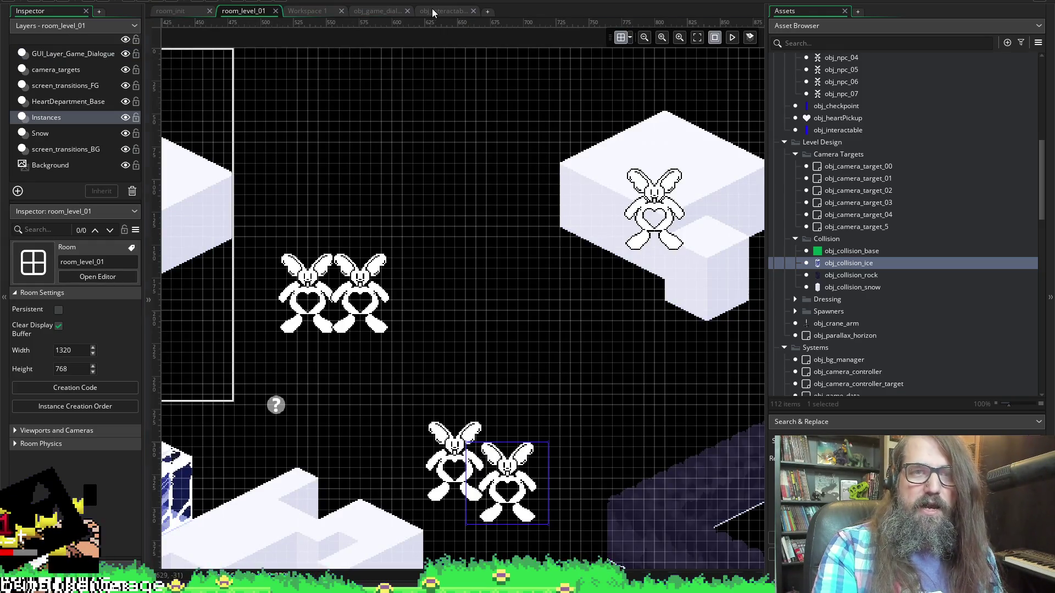
click(433, 11)
click(379, 13)
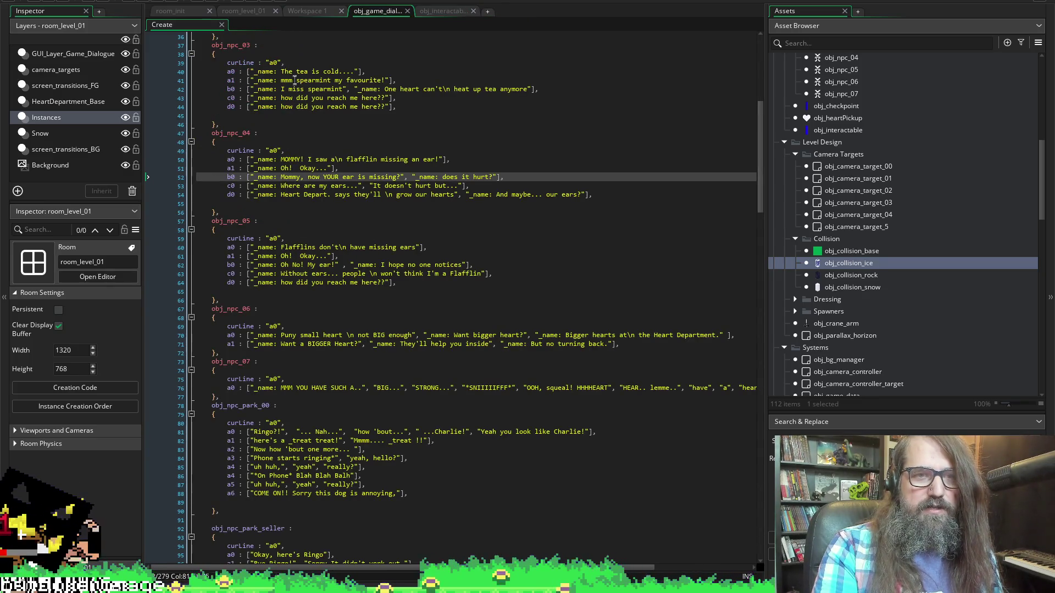
click(296, 257)
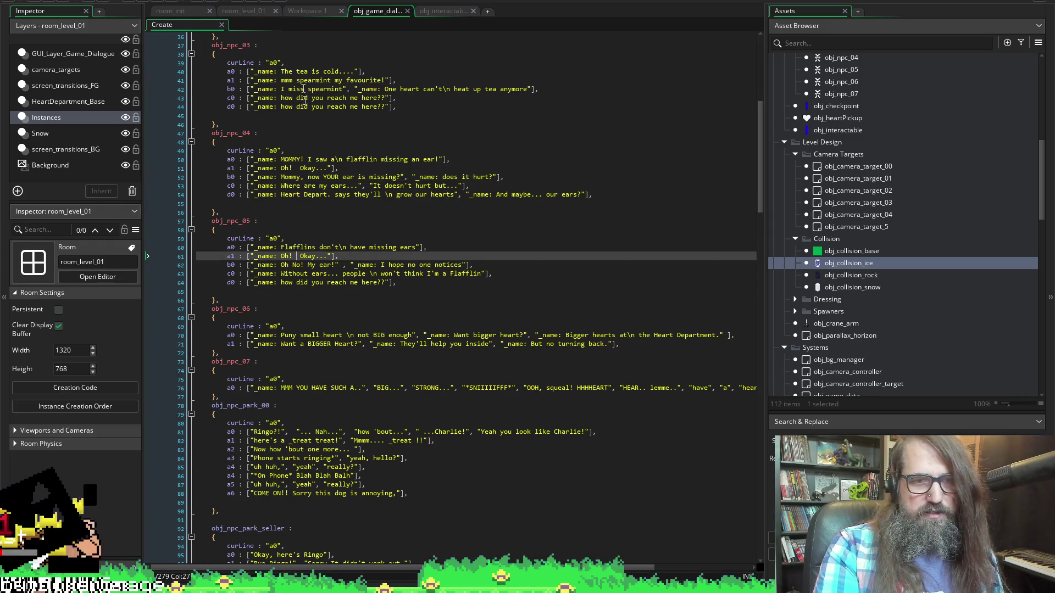
click(239, 12)
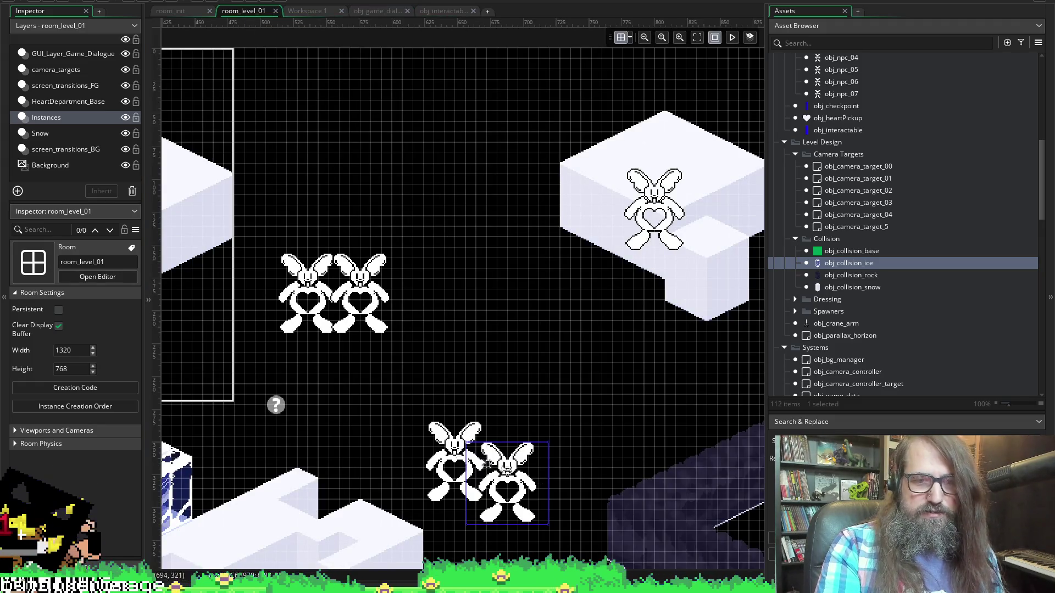
- Move obj_npc_05 apart to 704,296 from obj_npc_04 and select obj_collision_ice in the Asset Browser
scroll(352, 313, down, 3)
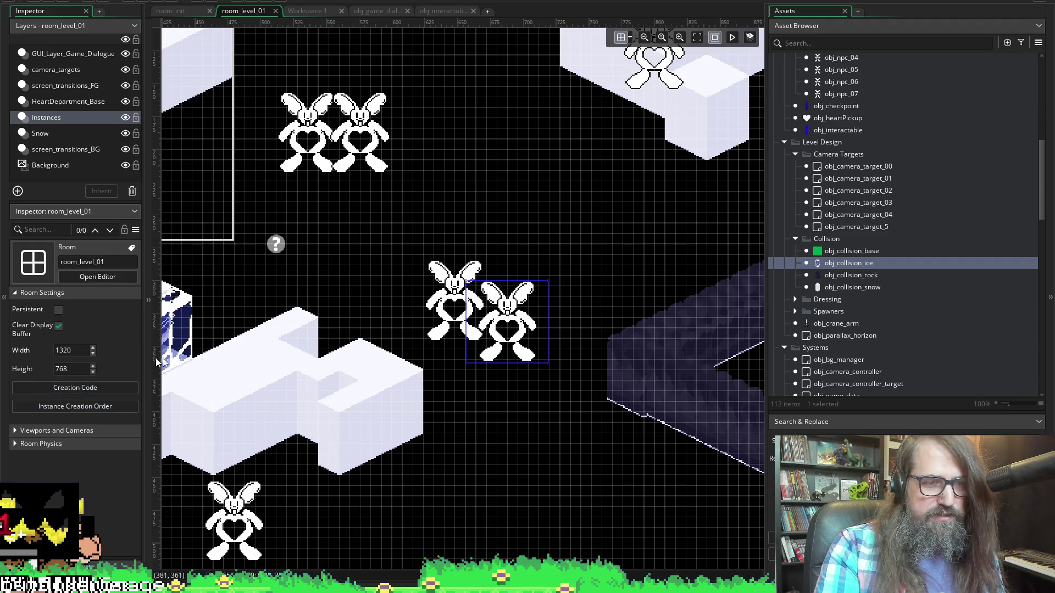
click(517, 318)
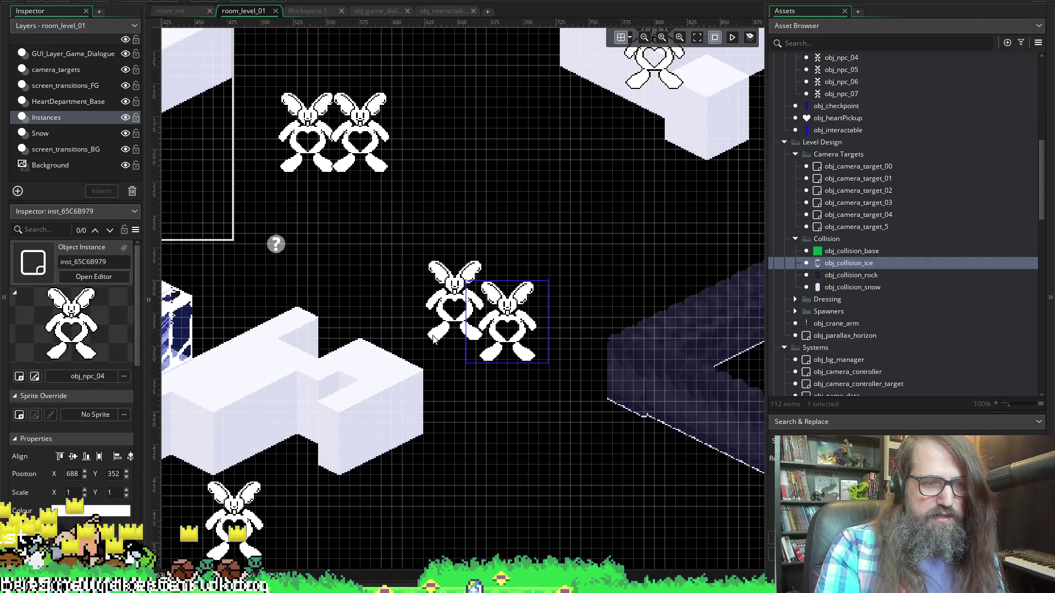
click(451, 305)
mouse_move(452, 305)
mouse_down()
mouse_move(546, 210)
mouse_move(557, 220)
mouse_up()
click(502, 321)
mouse_move(503, 321)
mouse_down()
mouse_move(409, 276)
mouse_move(430, 278)
mouse_up()
drag(564, 218, 532, 250)
scroll(866, 231, up, 3)
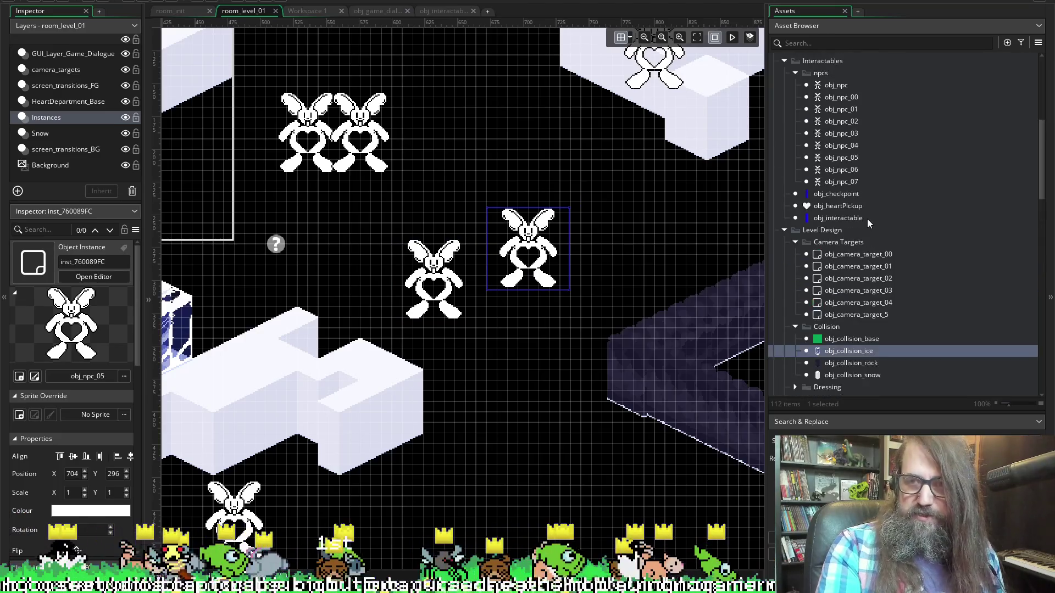
click(846, 328)
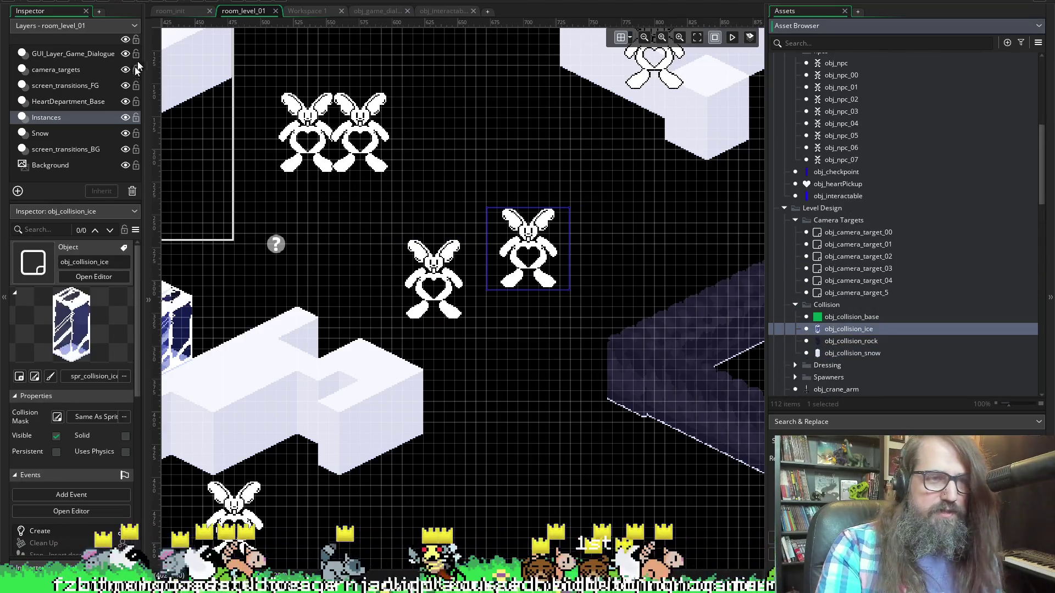
- On the Snow layer, place a row of obj_collision_ice blocks and stack copies on top
click(48, 134)
mouse_move(841, 331)
mouse_down()
mouse_move(566, 257)
mouse_move(538, 226)
mouse_move(536, 236)
mouse_move(550, 216)
mouse_move(557, 224)
mouse_move(550, 209)
mouse_move(576, 224)
mouse_up()
click(532, 179)
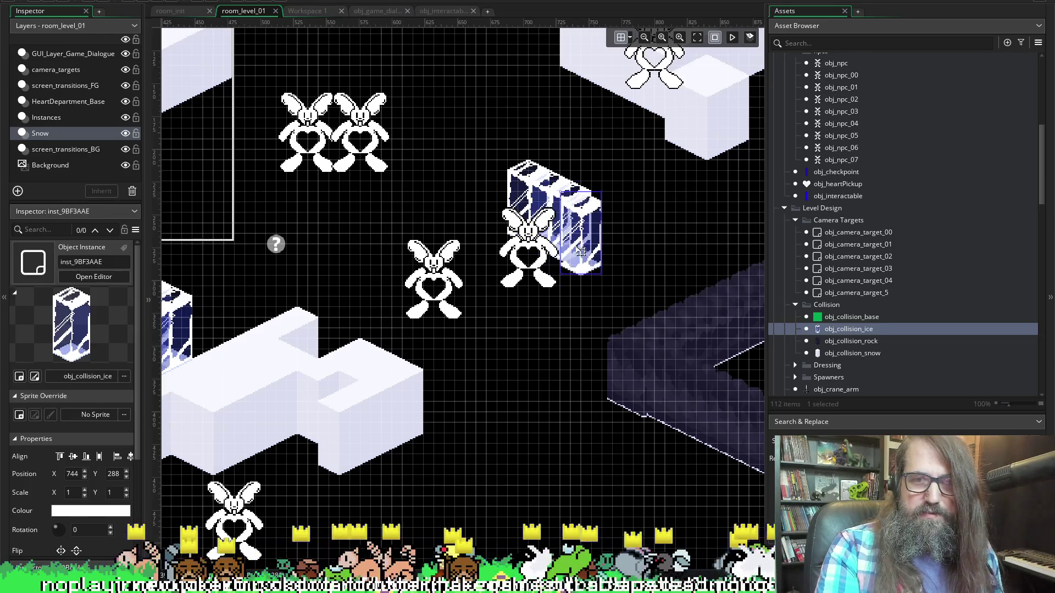
alt+click(597, 253)
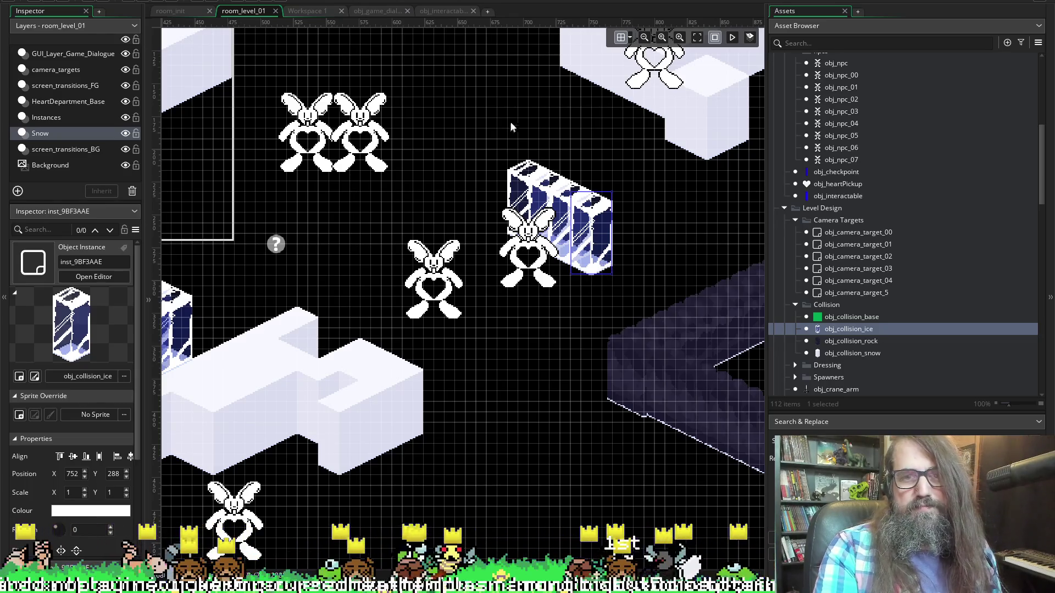
mouse_move(514, 157)
mouse_down()
mouse_move(619, 222)
mouse_move(592, 270)
mouse_up()
mouse_move(547, 234)
mouse_down()
mouse_move(527, 231)
mouse_move(484, 258)
mouse_move(527, 228)
mouse_up()
click(606, 176)
- On the Instances layer, set obj_npc_05 atop the block at 712,280 and obj_npc_04 beside it at 664,304
click(83, 118)
drag(536, 263, 555, 237)
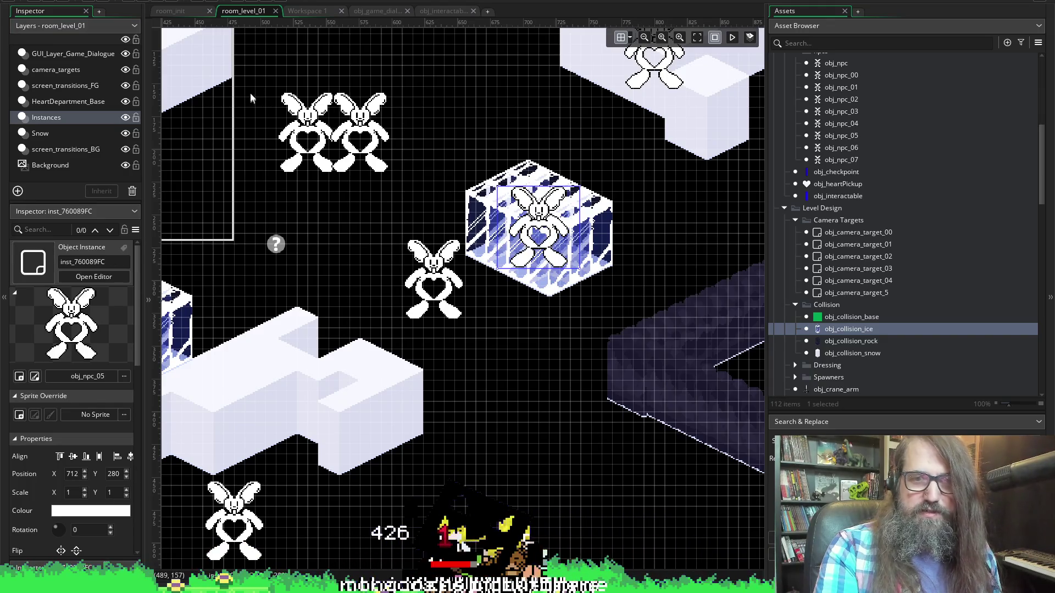
mouse_move(440, 263)
mouse_down()
mouse_move(455, 266)
mouse_move(481, 243)
mouse_up()
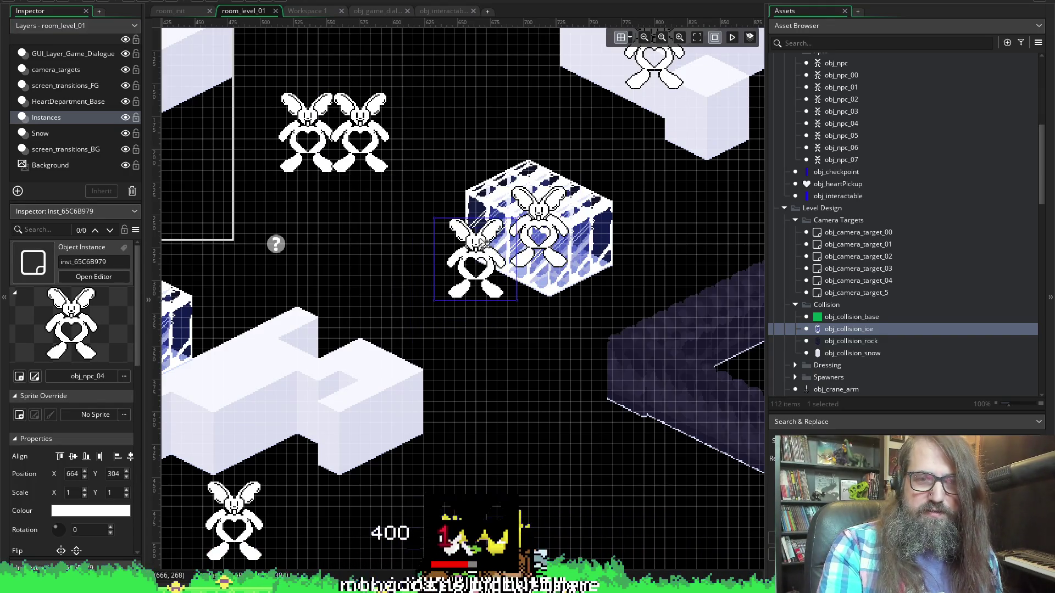
scroll(653, 176, up, 2)
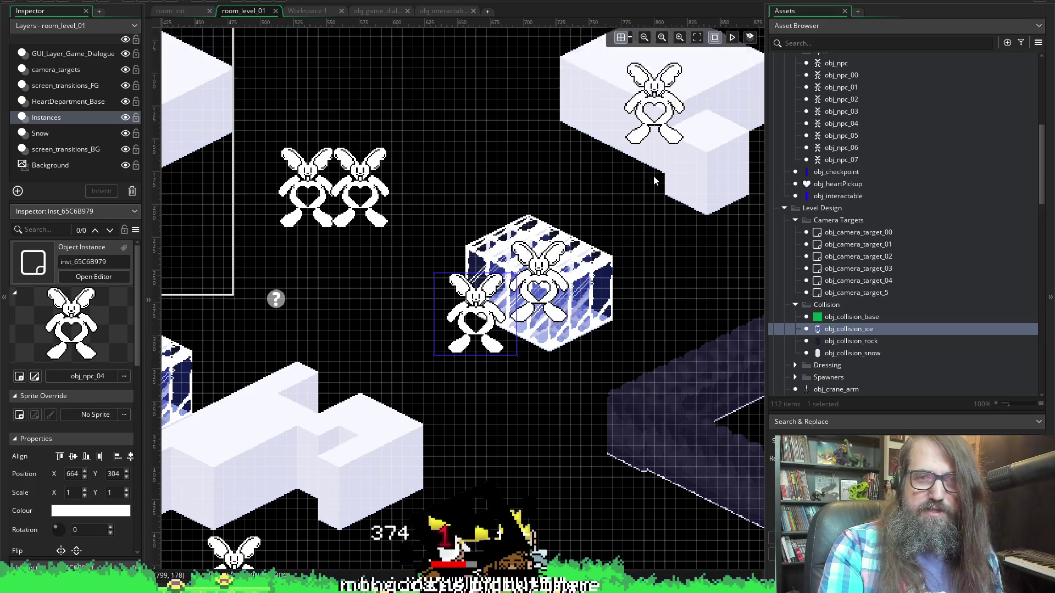
- Pan to the room's upper right and marquee-select the obj_npc_01 bunny
scroll(527, 196, up, 3)
scroll(459, 205, down, 2)
scroll(476, 203, right, 5)
scroll(601, 199, left, 4)
scroll(664, 172, right, 3)
scroll(664, 172, up, 4)
scroll(461, 262, left, 5)
scroll(478, 250, left, 3)
scroll(497, 225, right, 5)
scroll(511, 231, left, 4)
scroll(518, 252, right, 5)
scroll(517, 255, right, 5)
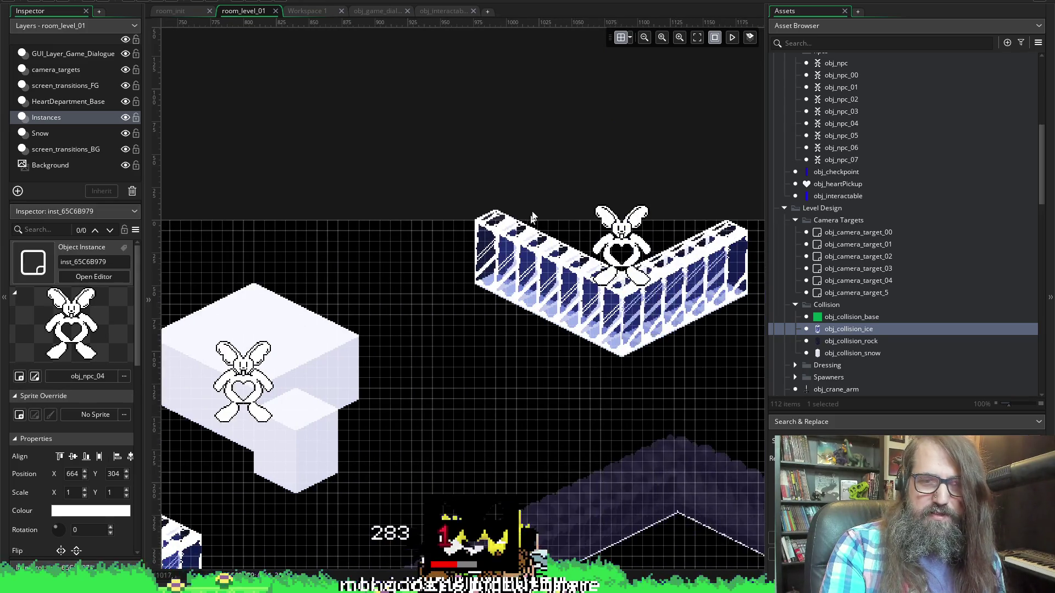
mouse_move(488, 170)
mouse_down()
mouse_move(577, 288)
mouse_move(733, 337)
mouse_up()
- Drag the bunny left off the ice wall to about 592, 64 near the room top
mouse_move(620, 247)
mouse_down()
mouse_move(601, 228)
mouse_move(358, 254)
mouse_up()
scroll(500, 267, left, 5)
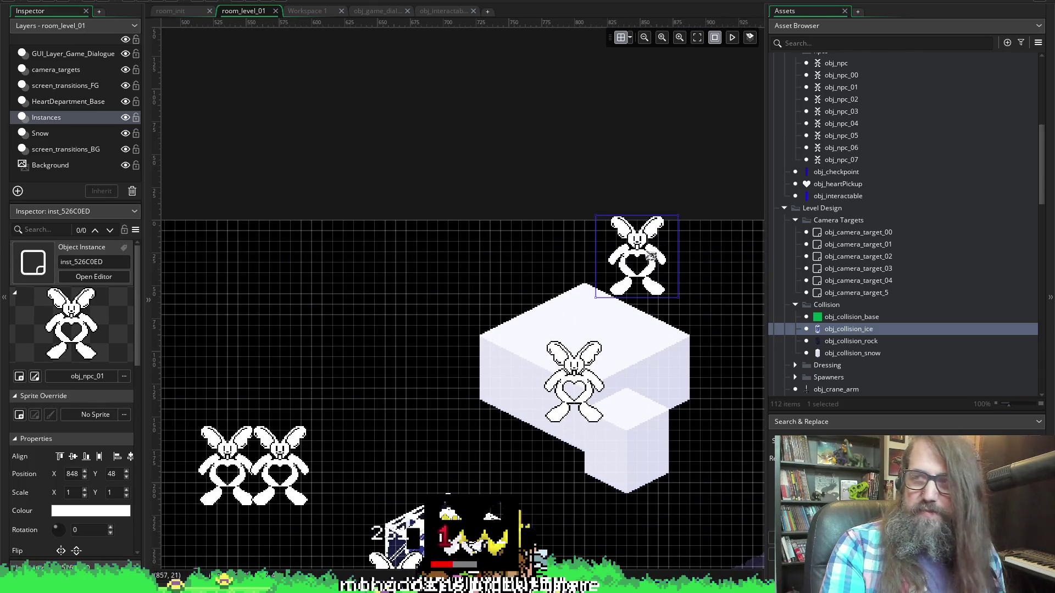
mouse_move(650, 235)
mouse_down()
mouse_move(402, 238)
mouse_move(316, 300)
mouse_move(318, 272)
mouse_move(268, 231)
mouse_move(265, 257)
mouse_up()
scroll(442, 300, left, 1)
scroll(442, 300, left, 4)
drag(533, 280, 591, 284)
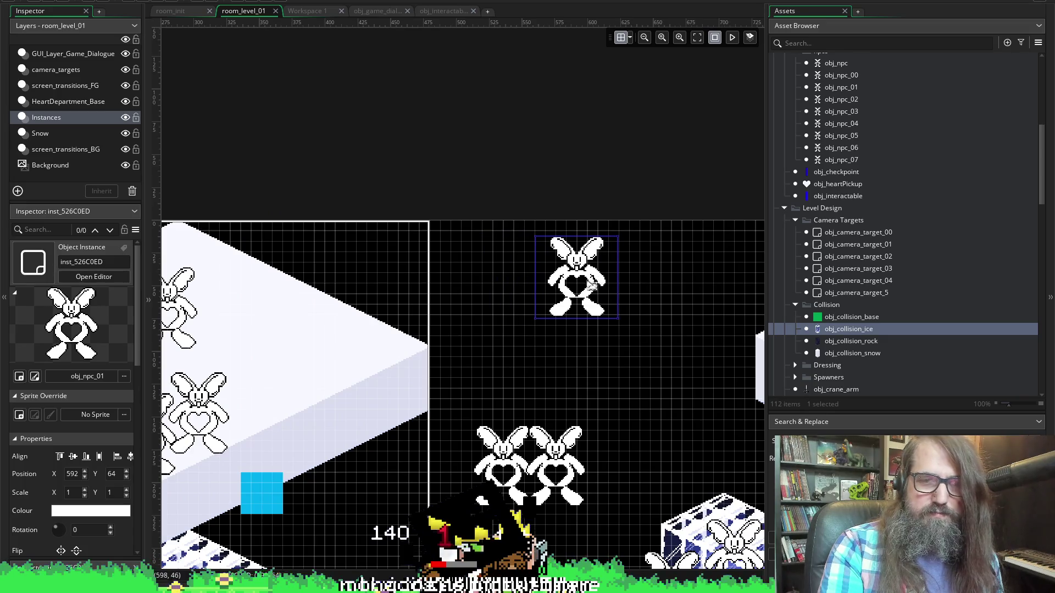
scroll(639, 372, right, 6)
scroll(582, 273, down, 4)
scroll(560, 255, up, 4)
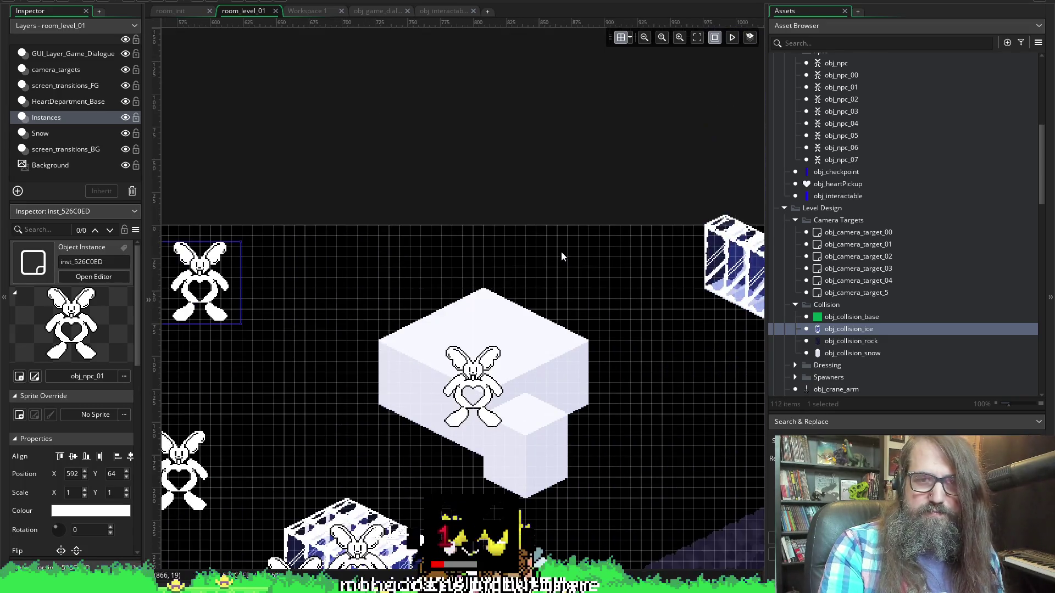
scroll(549, 285, right, 4)
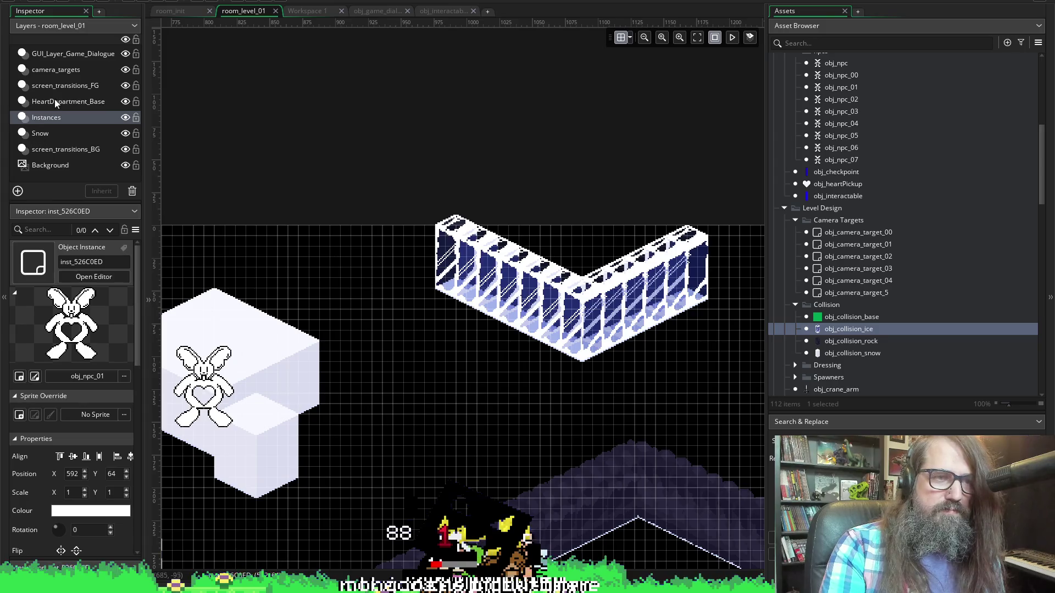
- On the Snow layer, select the twelve ice wall blocks and drag them left and up
click(53, 133)
drag(400, 150, 750, 390)
drag(660, 336, 322, 262)
scroll(366, 321, left, 5)
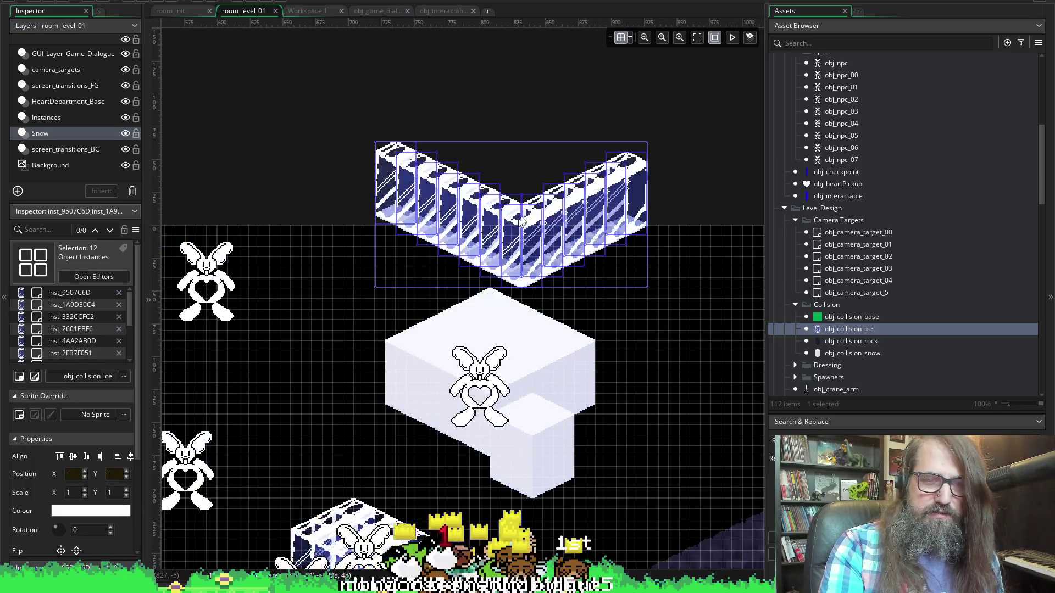
drag(253, 281, 583, 245)
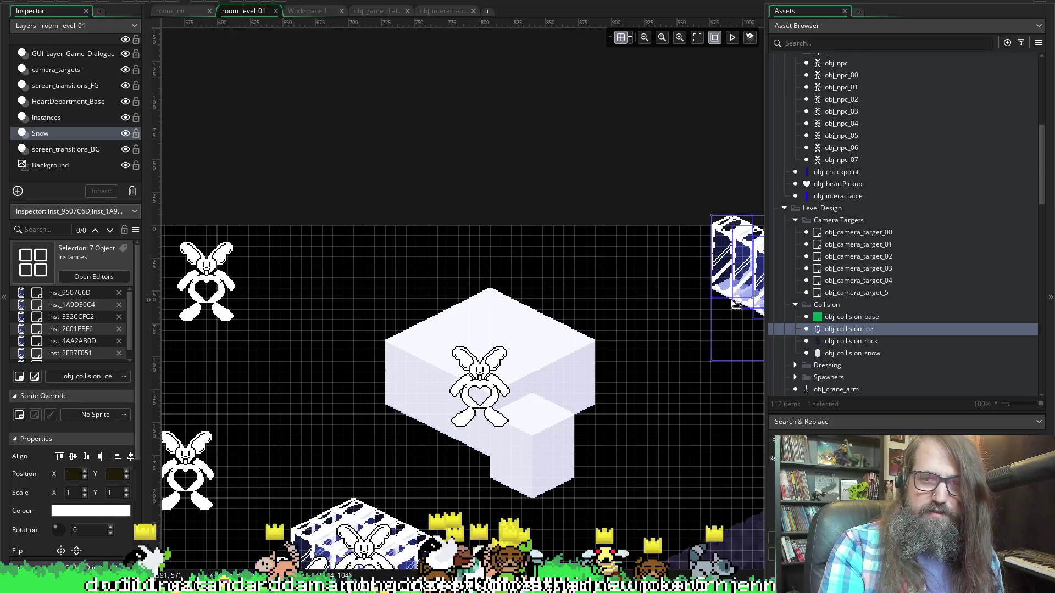
scroll(588, 275, right, 6)
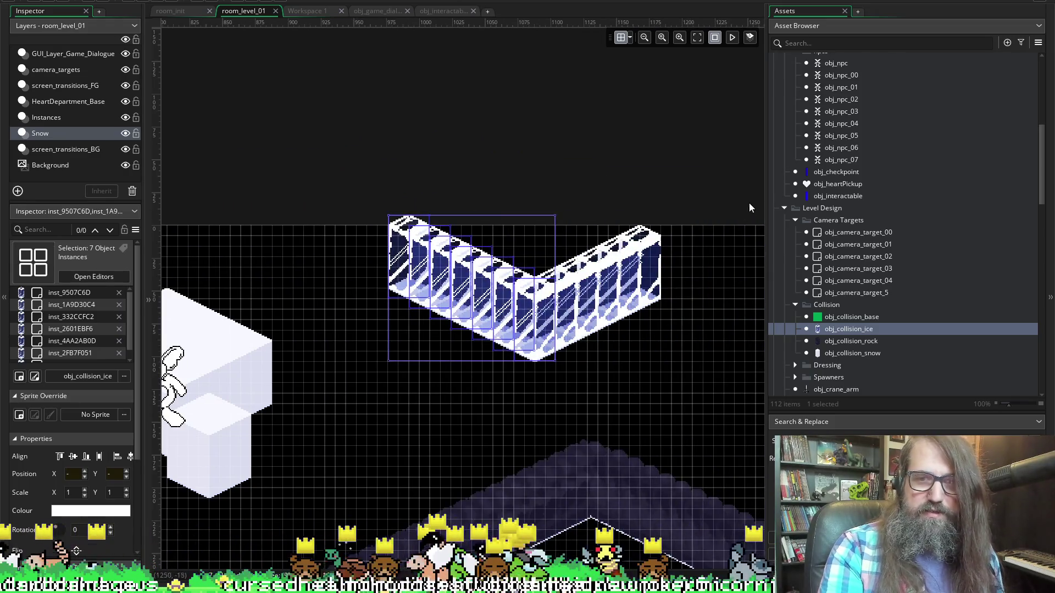
- Reselect the ice wall and fit it so the top bunny sits at its inner corner
drag(351, 161, 671, 357)
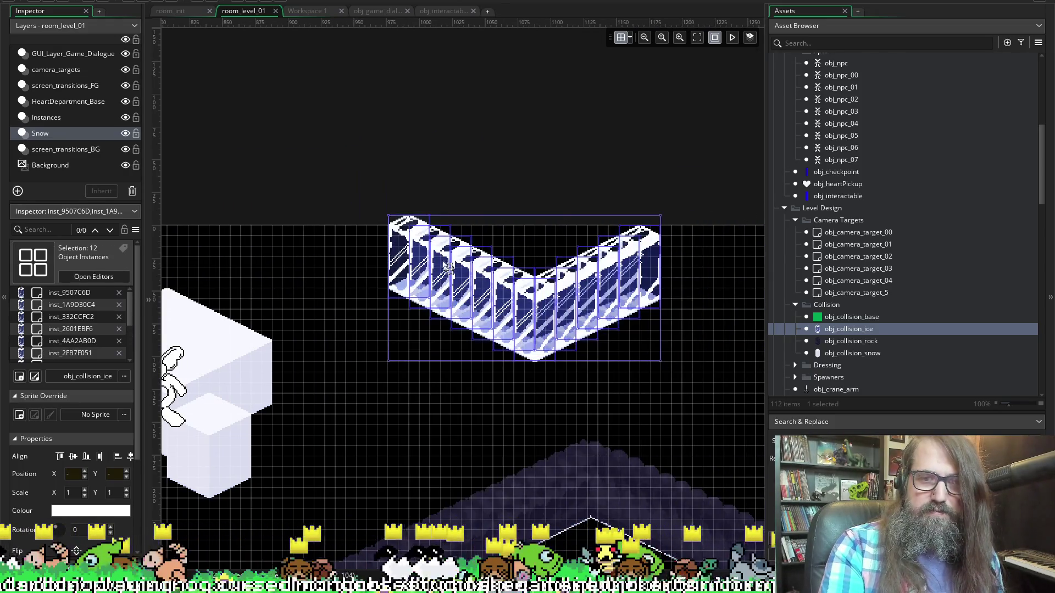
scroll(619, 294, left, 5)
mouse_move(481, 198)
mouse_down()
mouse_move(323, 291)
mouse_move(556, 293)
mouse_move(452, 331)
mouse_move(495, 313)
mouse_up()
scroll(555, 293, left, 5)
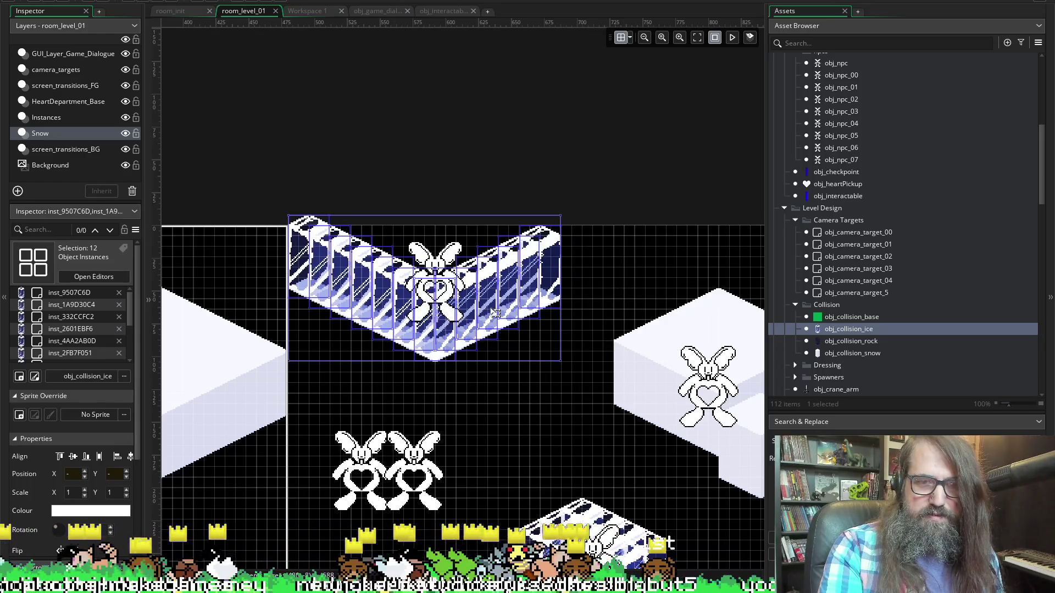
scroll(429, 312, up, 3)
scroll(428, 311, up, 5)
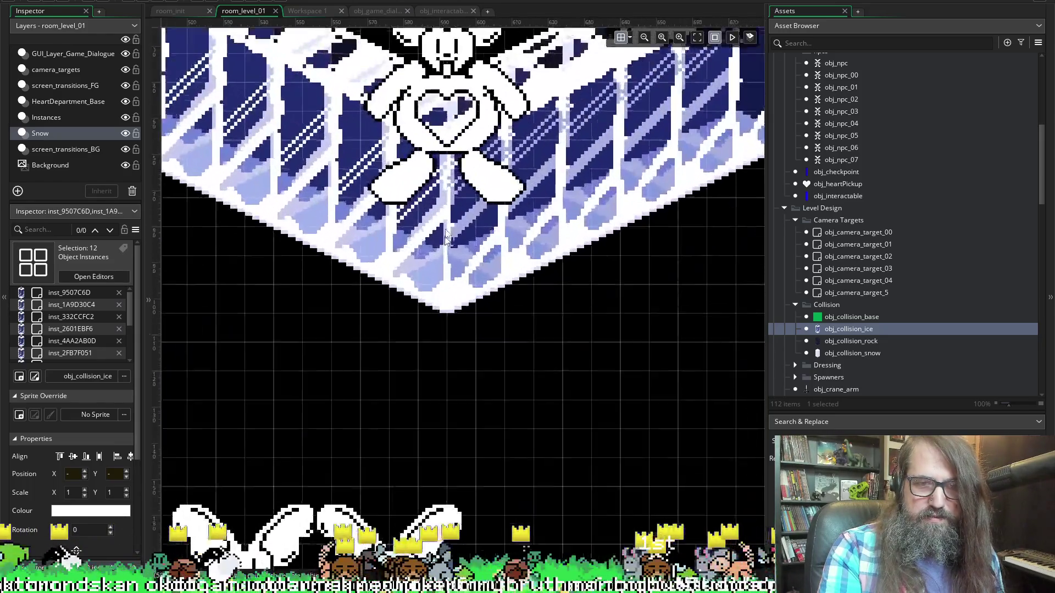
scroll(427, 148, up, 3)
click(365, 213)
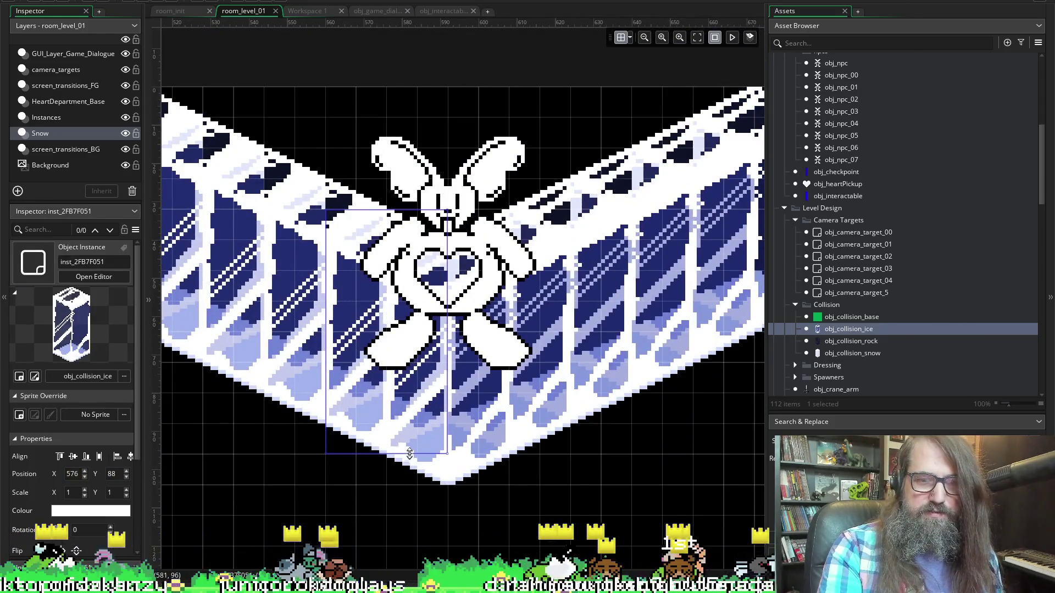
scroll(494, 343, down, 7)
scroll(494, 330, down, 5)
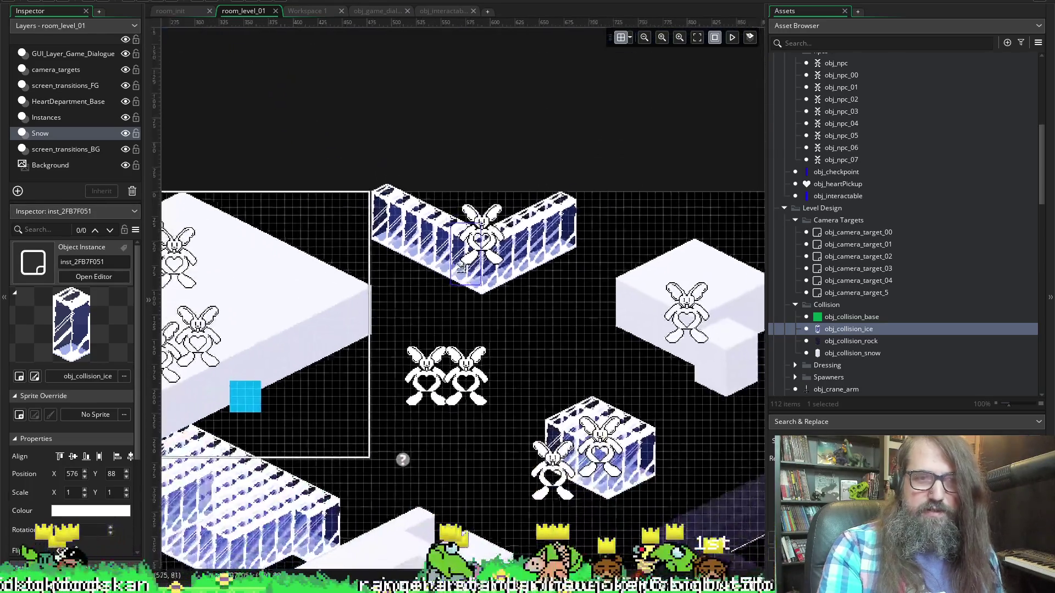
- Delete the four ice blocks forming the wall's left arm
click(385, 202)
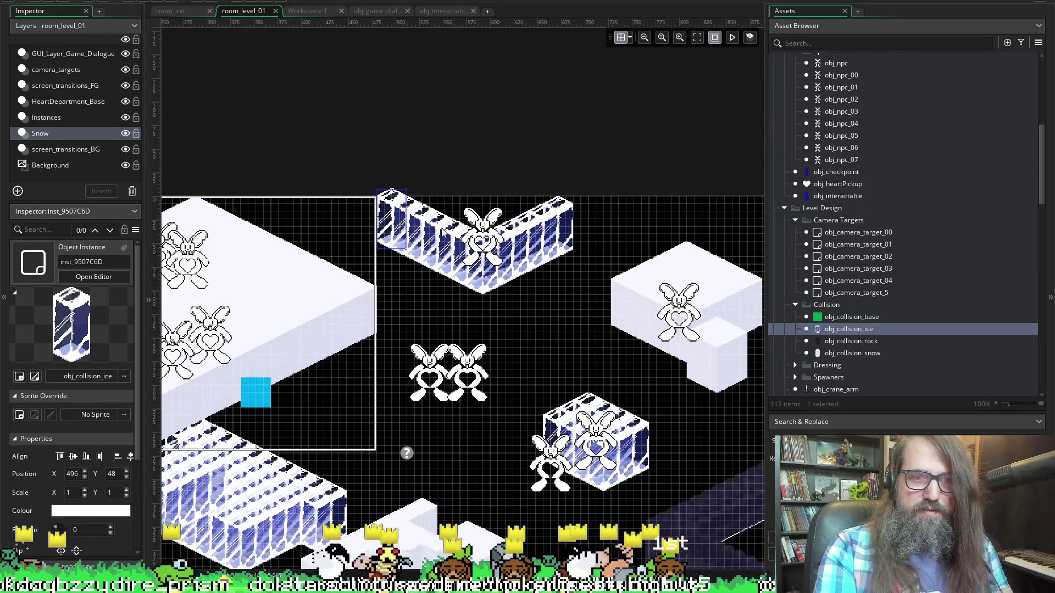
key(Delete)
click(415, 225)
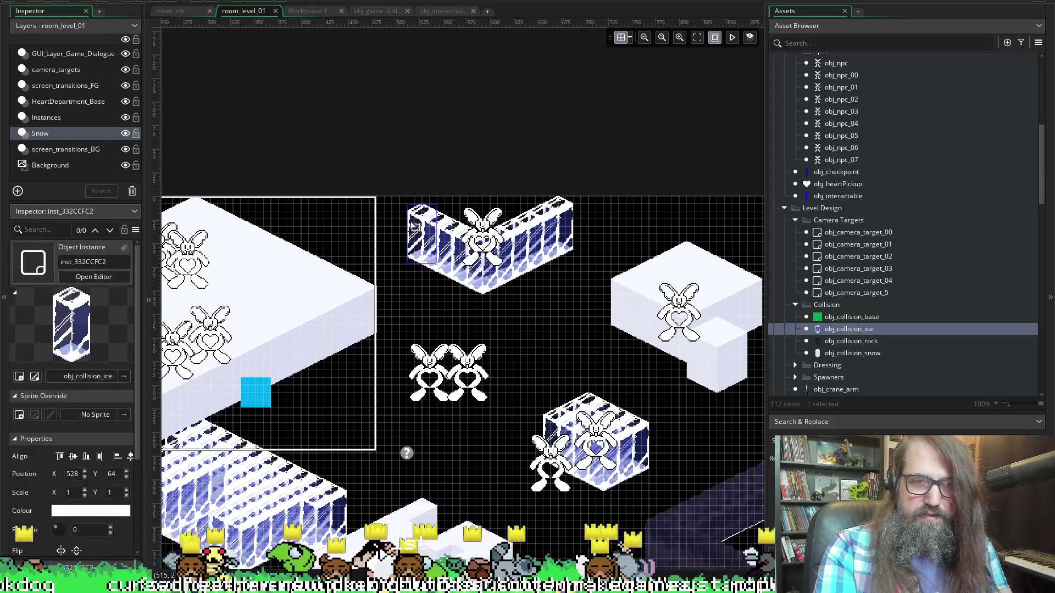
key(Delete)
click(444, 246)
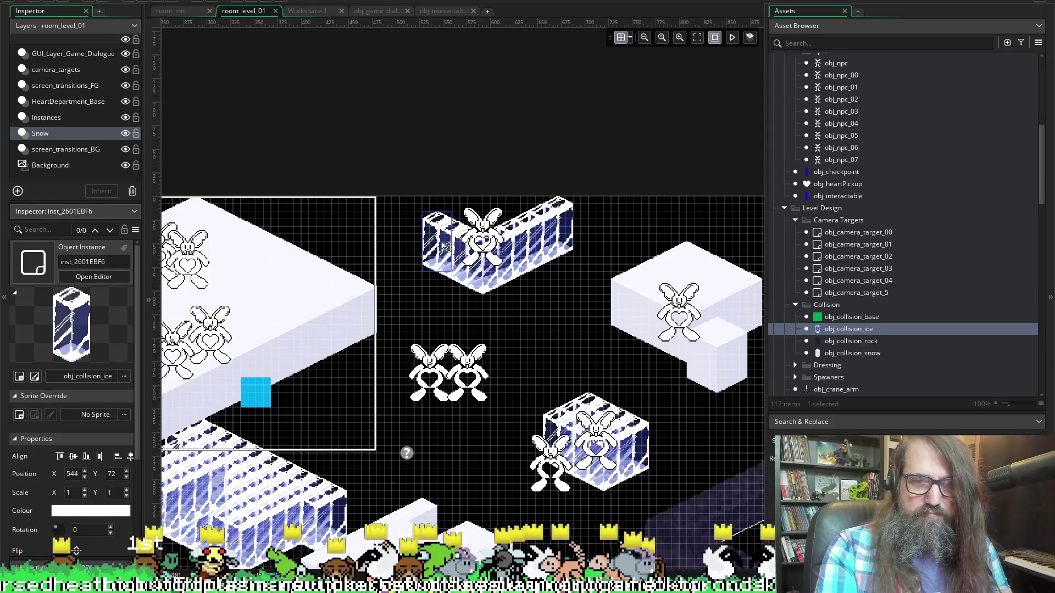
key(Delete)
click(446, 250)
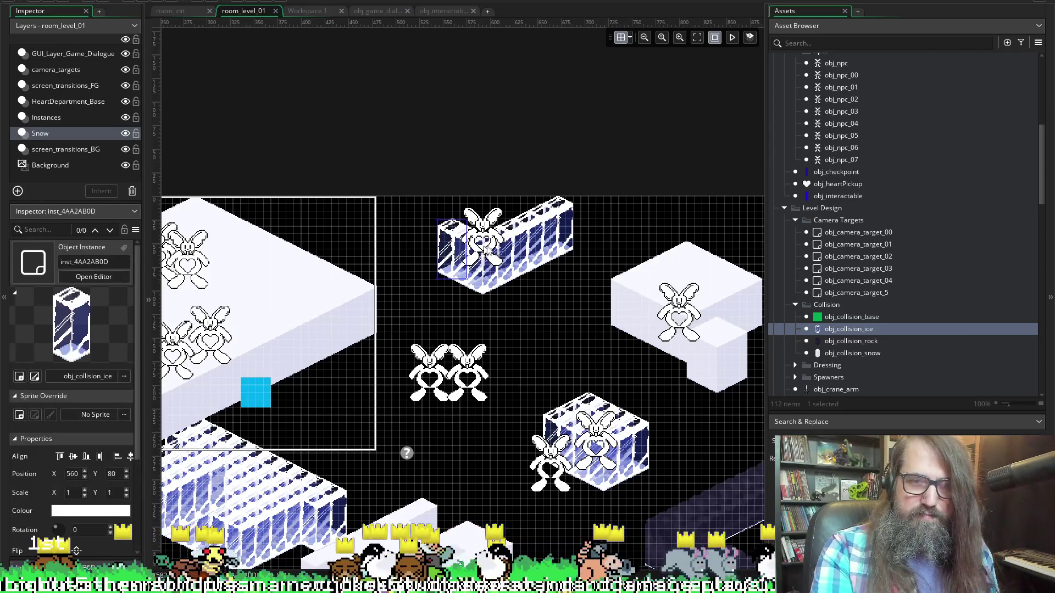
key(Delete)
- Shift one ice block down-left beside the bunny, to about 584, 72
click(487, 243)
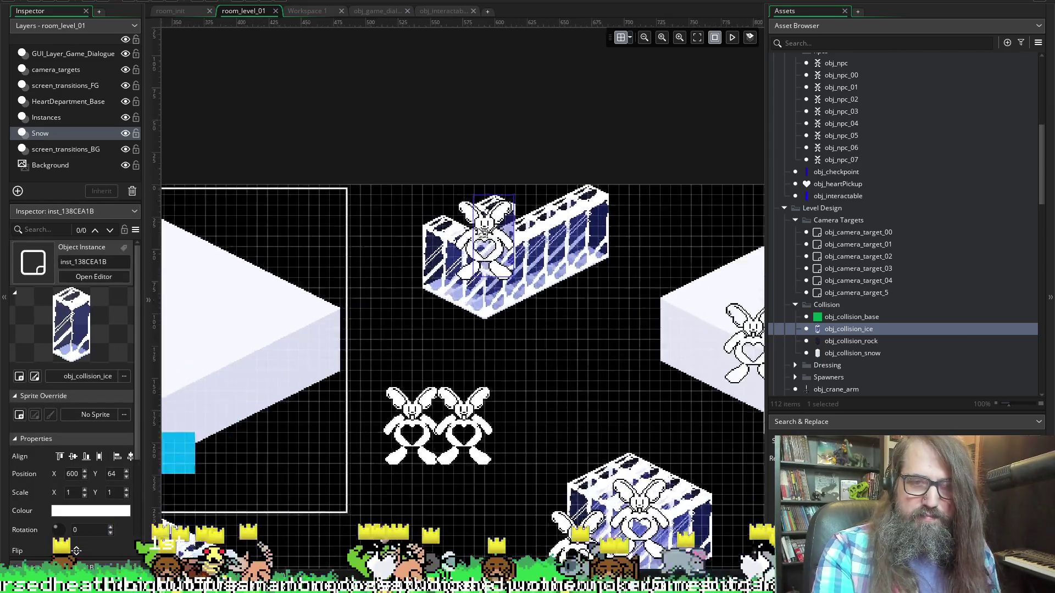
scroll(486, 243, up, 5)
scroll(486, 244, up, 1)
mouse_move(487, 244)
mouse_down()
mouse_move(417, 277)
mouse_move(393, 250)
mouse_move(374, 261)
mouse_move(437, 260)
mouse_move(436, 239)
mouse_move(488, 264)
mouse_up()
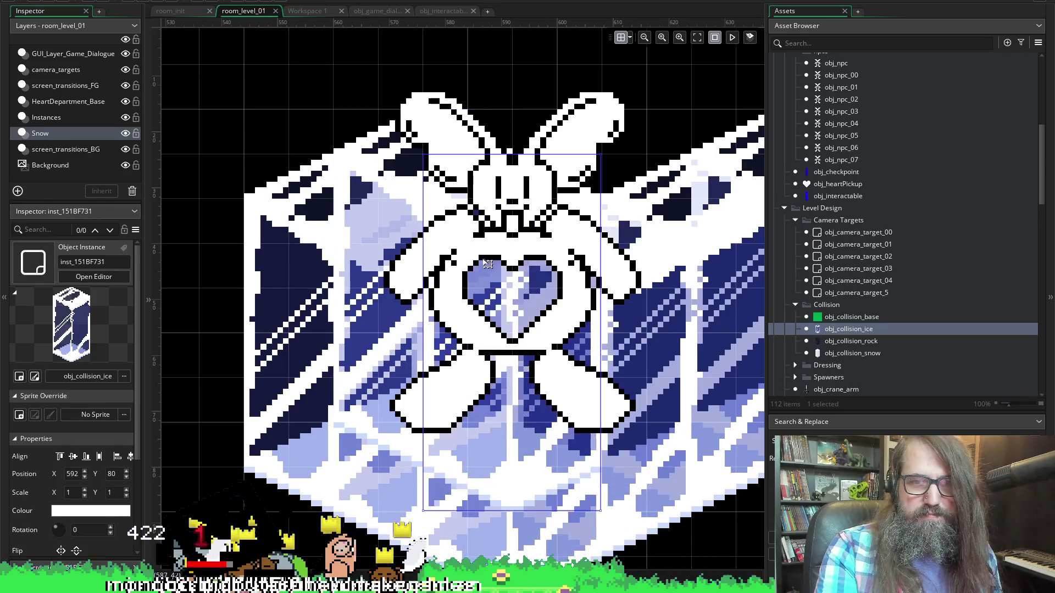
- Hide the Instances layer and raise two ice blocks, one up to 608, 64
click(125, 118)
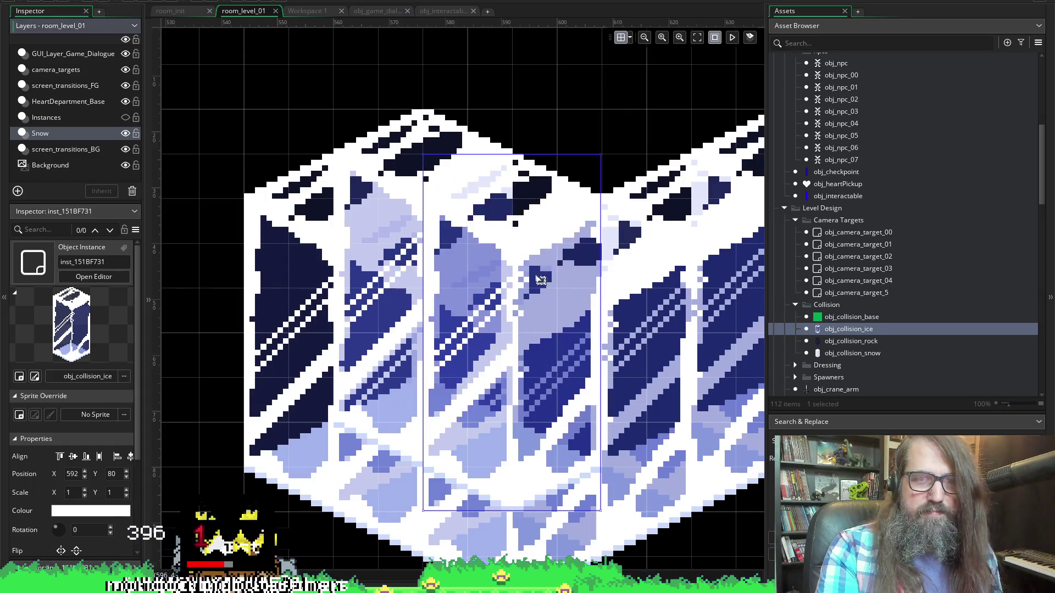
mouse_move(561, 314)
mouse_down()
mouse_move(605, 301)
mouse_move(546, 297)
mouse_move(565, 234)
mouse_up()
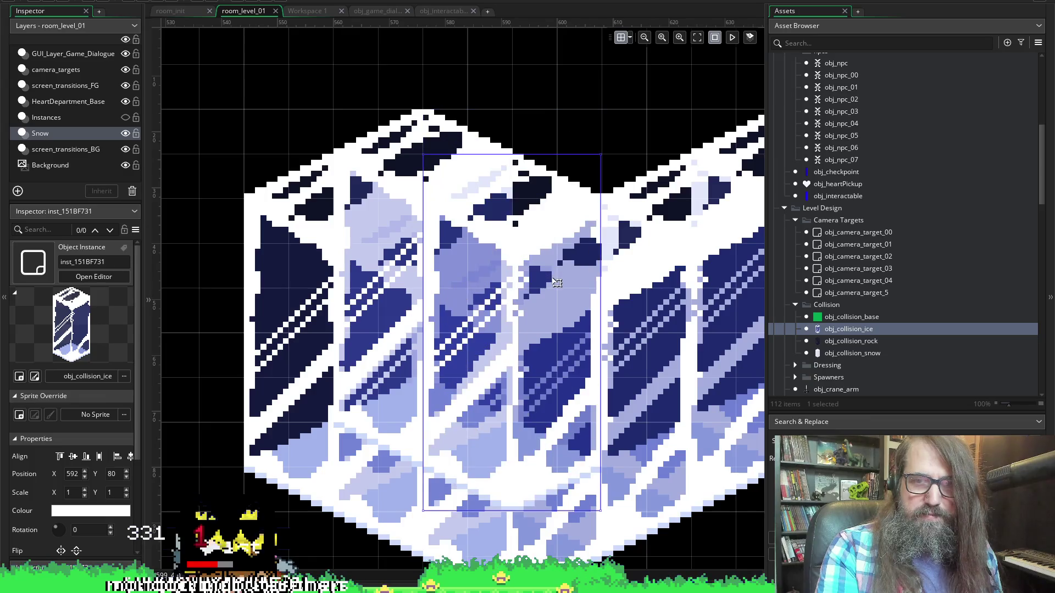
scroll(563, 236, up, 3)
mouse_move(546, 343)
mouse_down()
mouse_move(596, 285)
mouse_move(484, 405)
mouse_move(532, 405)
mouse_move(585, 366)
mouse_move(574, 361)
mouse_move(575, 380)
mouse_move(569, 353)
mouse_move(575, 361)
mouse_move(618, 321)
mouse_move(621, 345)
mouse_move(614, 291)
mouse_up()
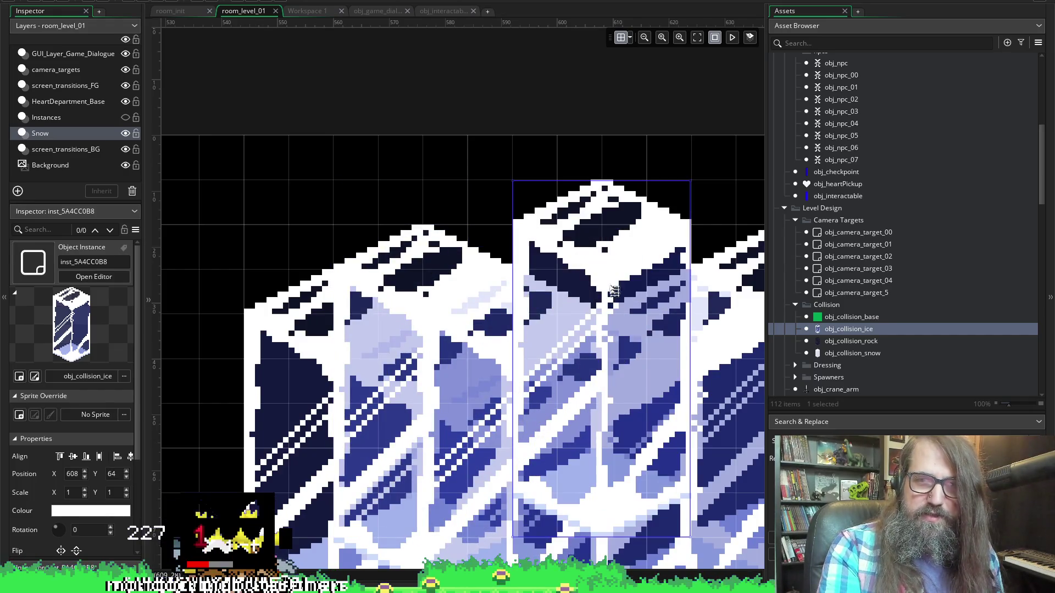
click(631, 37)
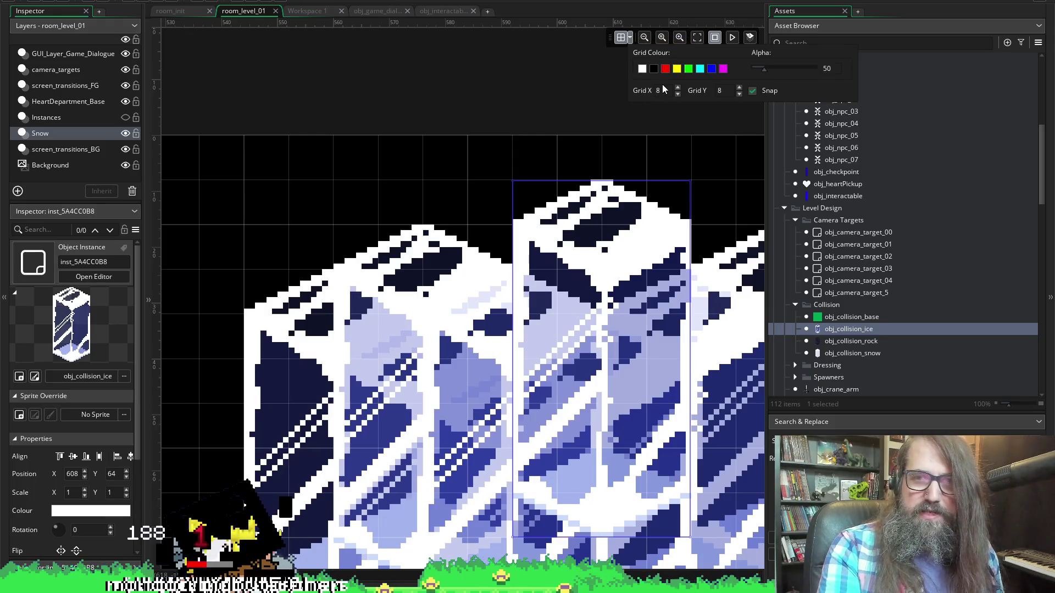
- Set the room grid to 6 by 6 and nudge two ice blocks into a tighter stack
text(6)
key(Tab)
text(6)
mouse_move(649, 239)
mouse_down()
mouse_move(638, 284)
mouse_move(631, 247)
mouse_move(628, 288)
mouse_move(619, 218)
mouse_up()
mouse_move(410, 291)
mouse_down()
mouse_move(405, 257)
mouse_move(450, 297)
mouse_move(505, 316)
mouse_up()
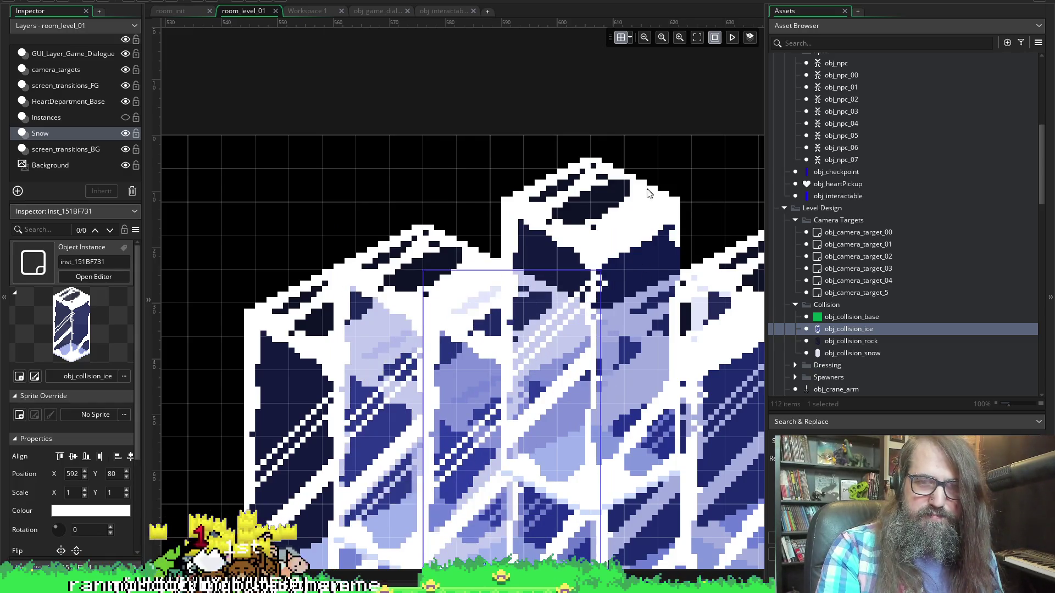
- Set the room grid back to 8 by 8
click(630, 38)
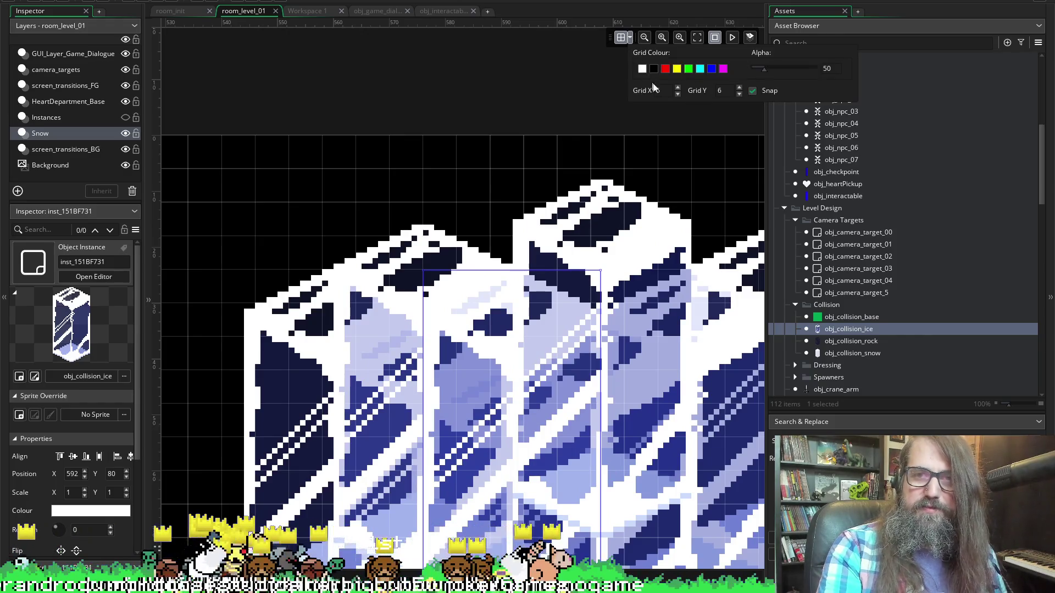
text(8)
key(Tab)
text(8)
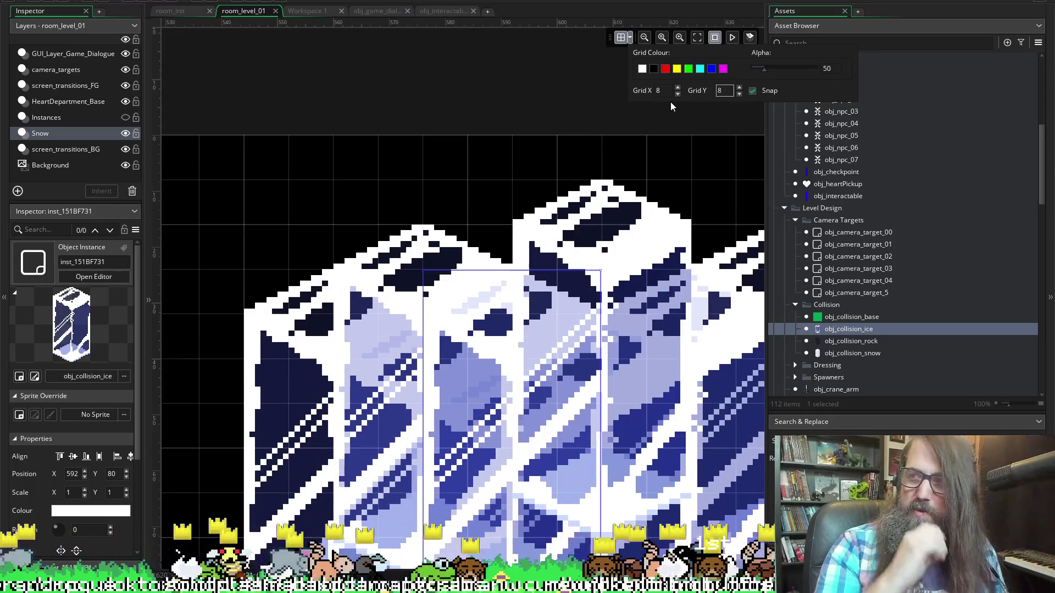
key(Return)
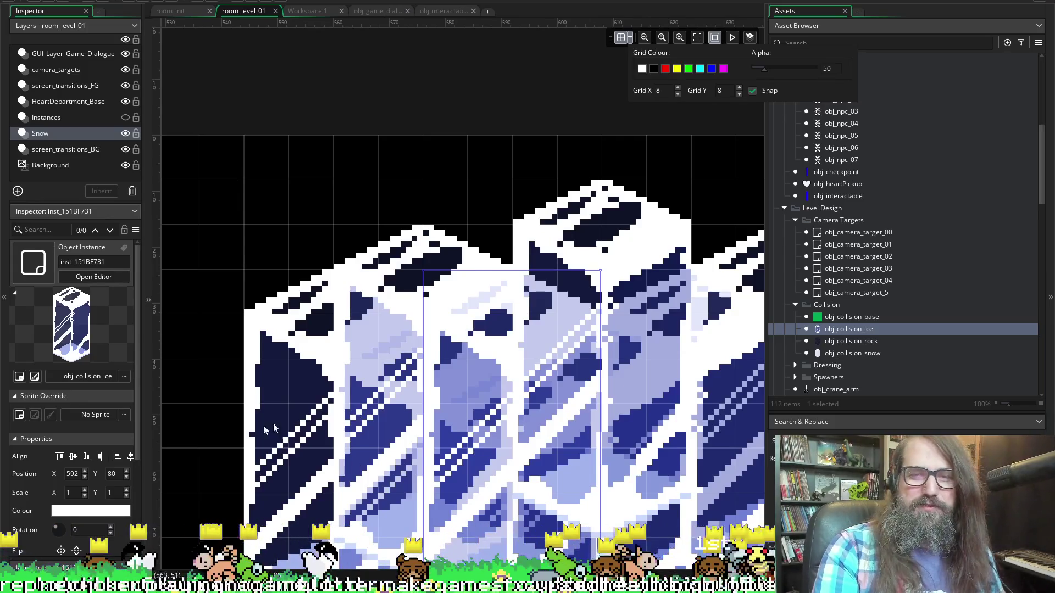
click(320, 158)
- Alt-drag an ice block to duplicate it beside the original
scroll(515, 316, up, 2)
scroll(515, 316, down, 2)
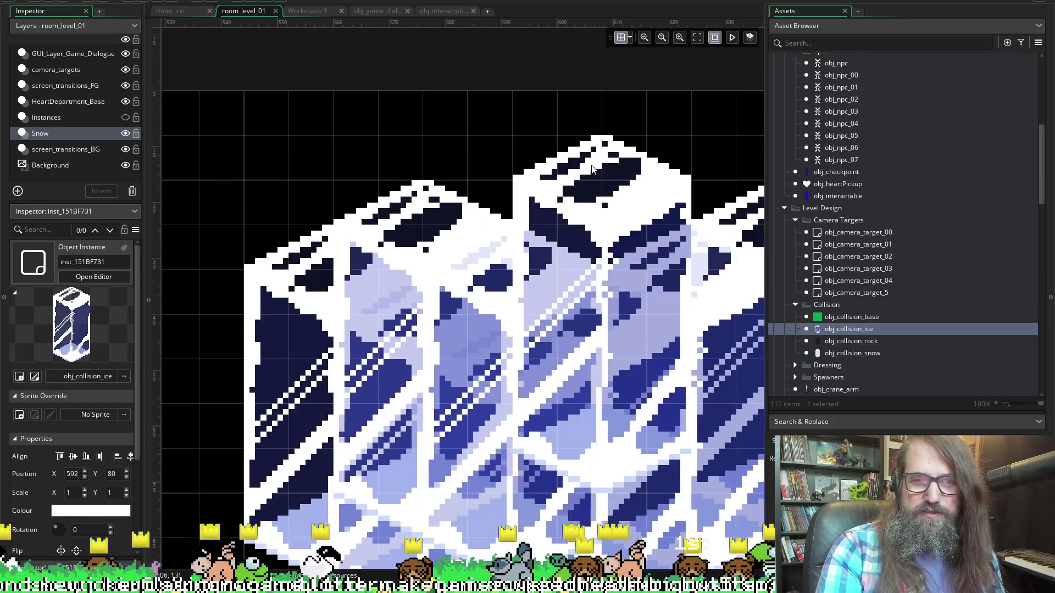
click(498, 211)
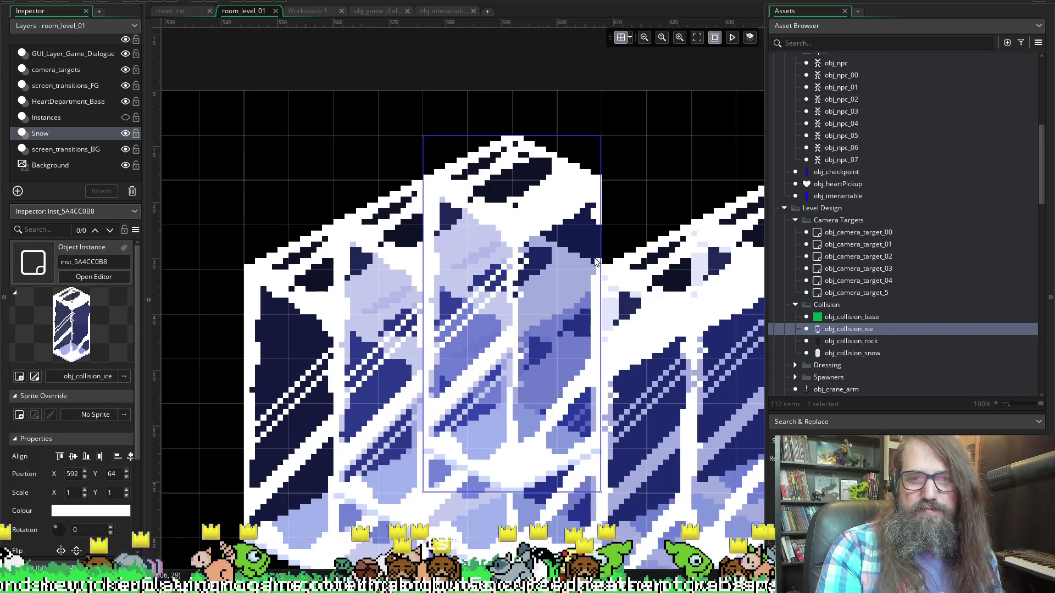
mouse_move(498, 212)
mouse_down()
mouse_move(602, 221)
mouse_move(588, 217)
mouse_up()
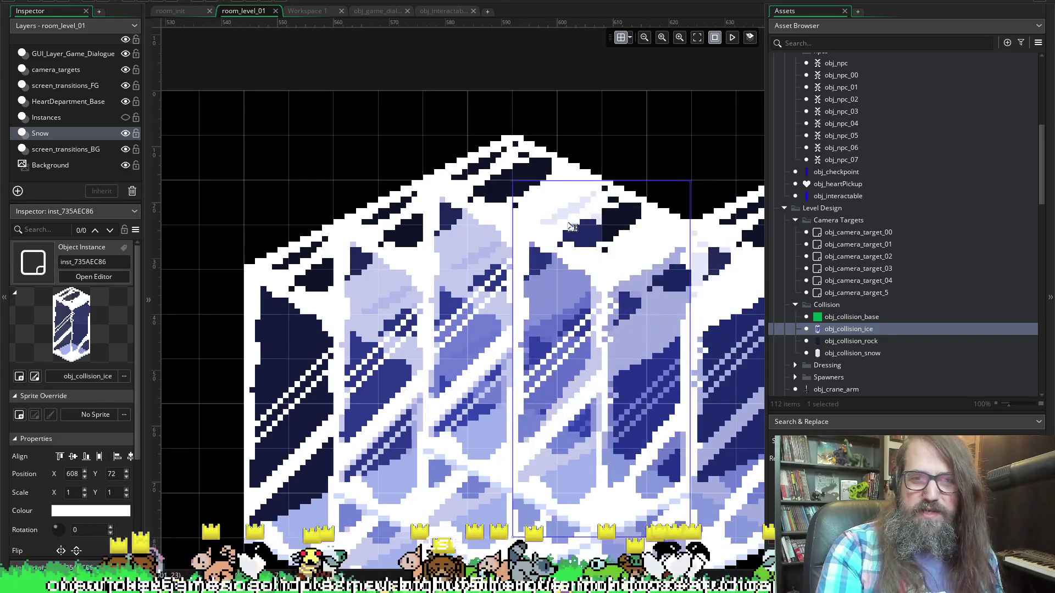
- Delete the two extra right-hand ice blocks so the ice forms a compact cube
scroll(607, 241, right, 2)
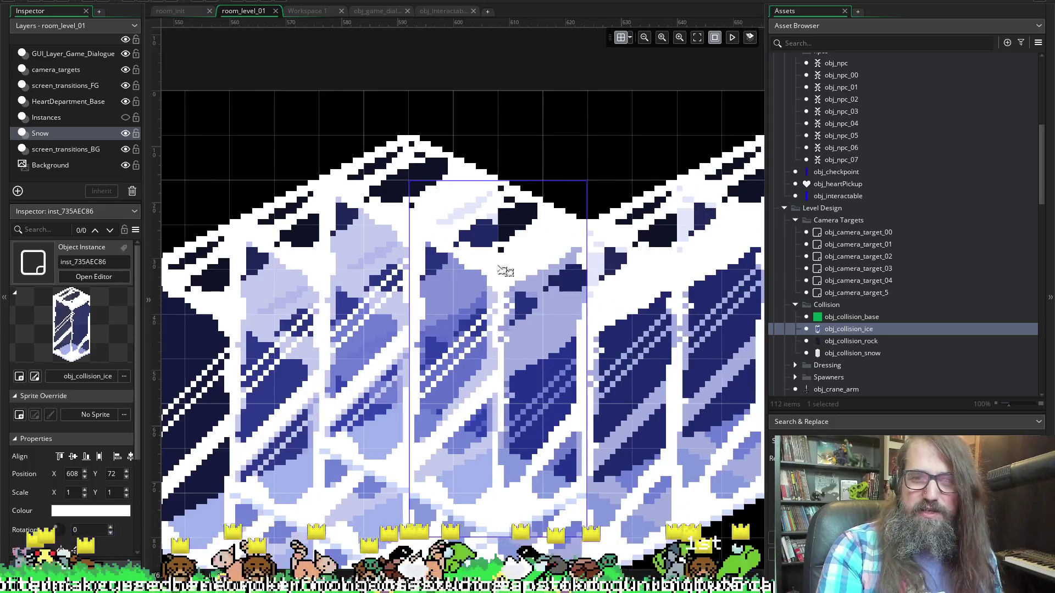
scroll(624, 294, down, 2)
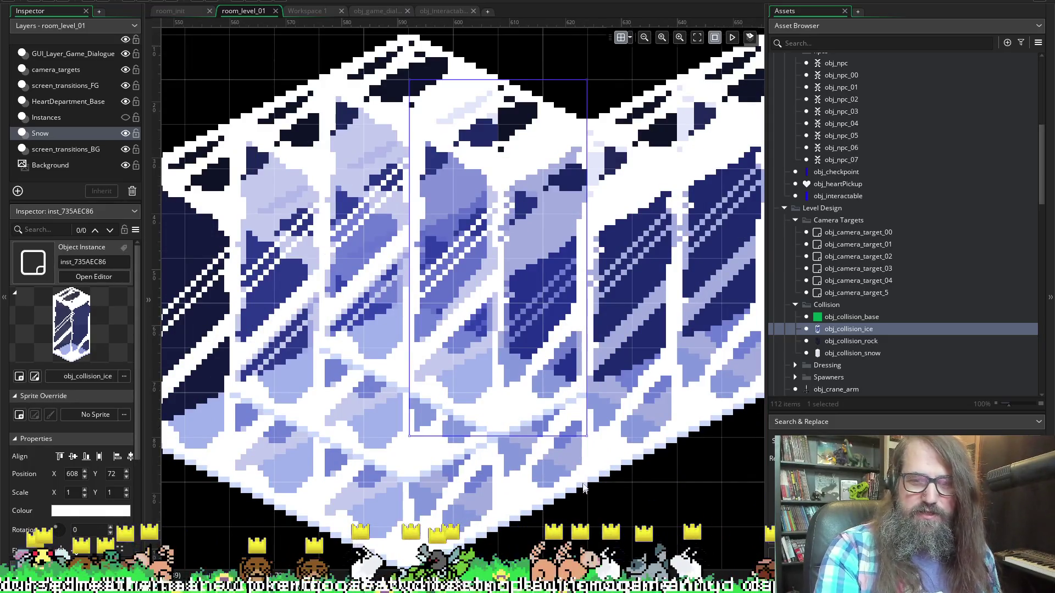
scroll(677, 219, right, 1)
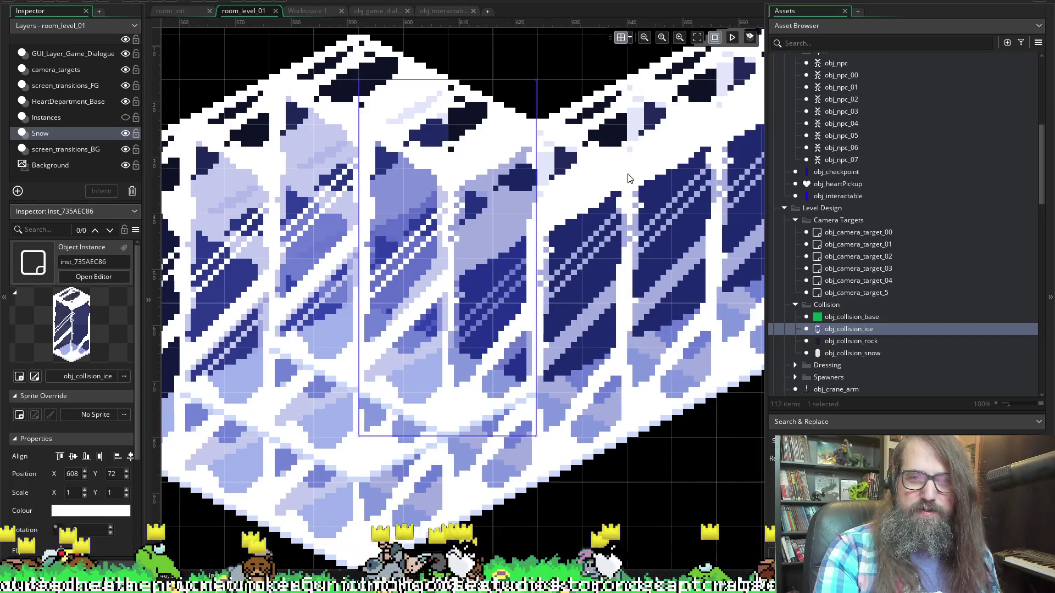
scroll(629, 178, down, 4)
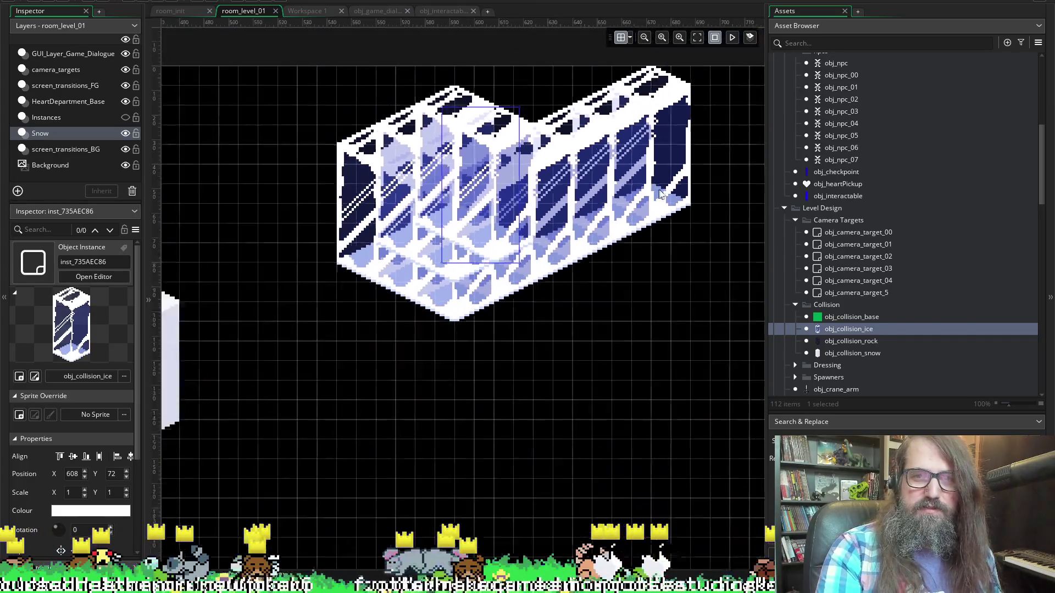
click(674, 154)
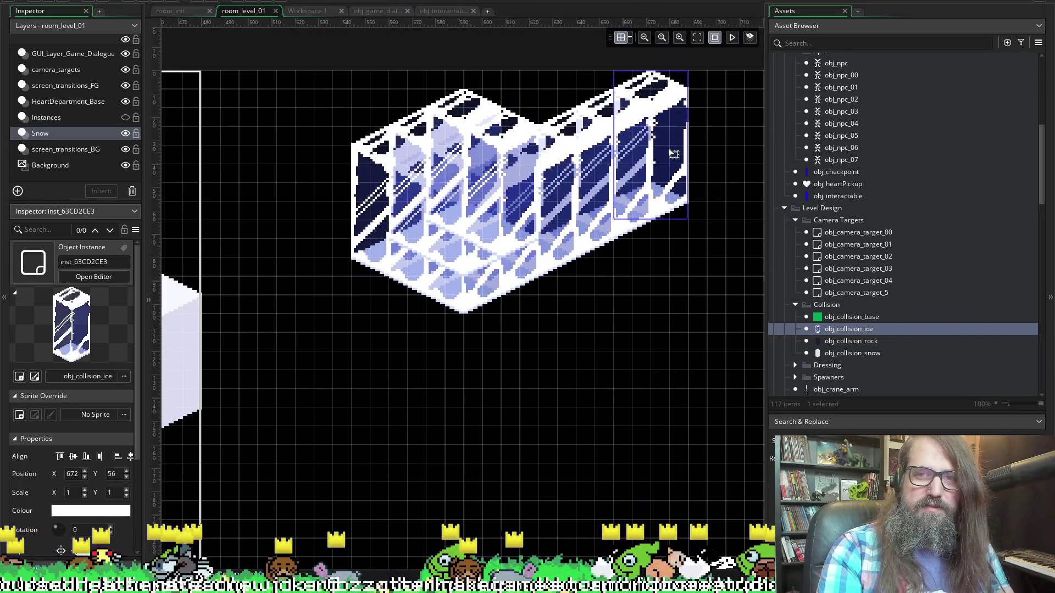
key(Delete)
click(592, 173)
key(Delete)
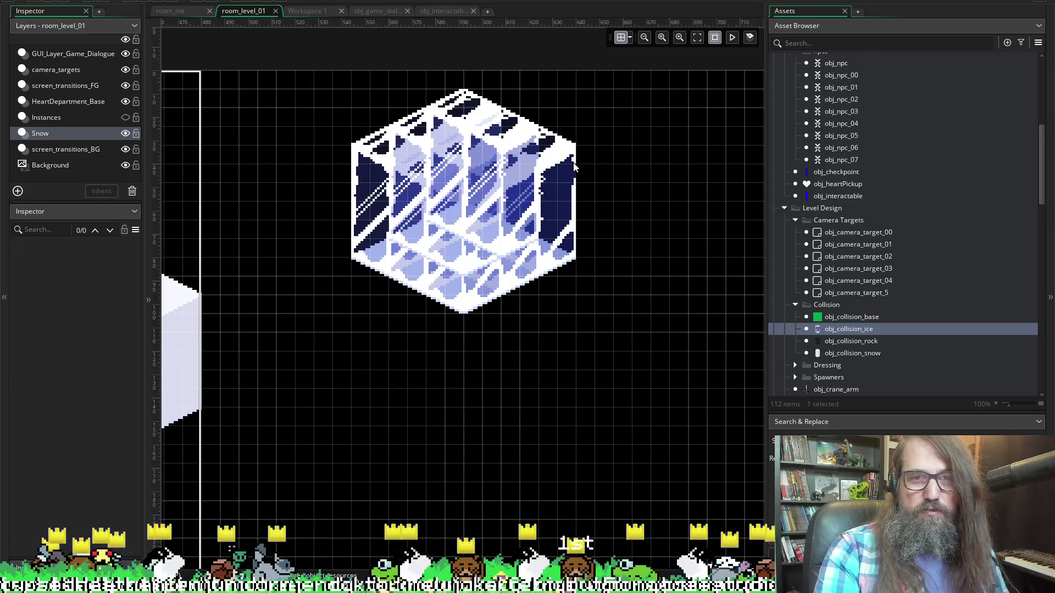
- Show the Instances layer again and inspect the overlapping ice blocks inside the cube
click(574, 164)
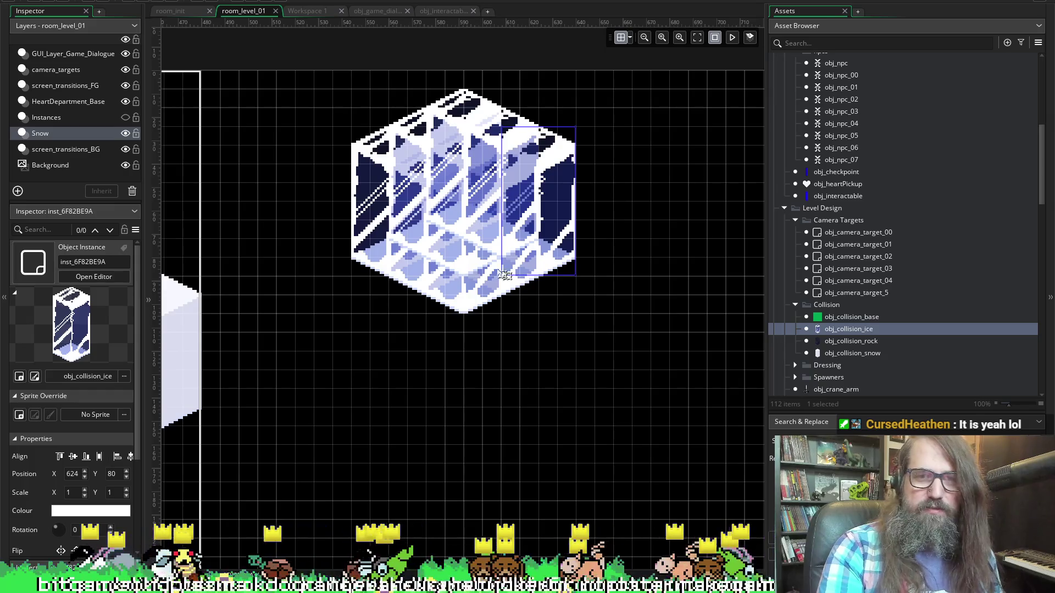
click(125, 117)
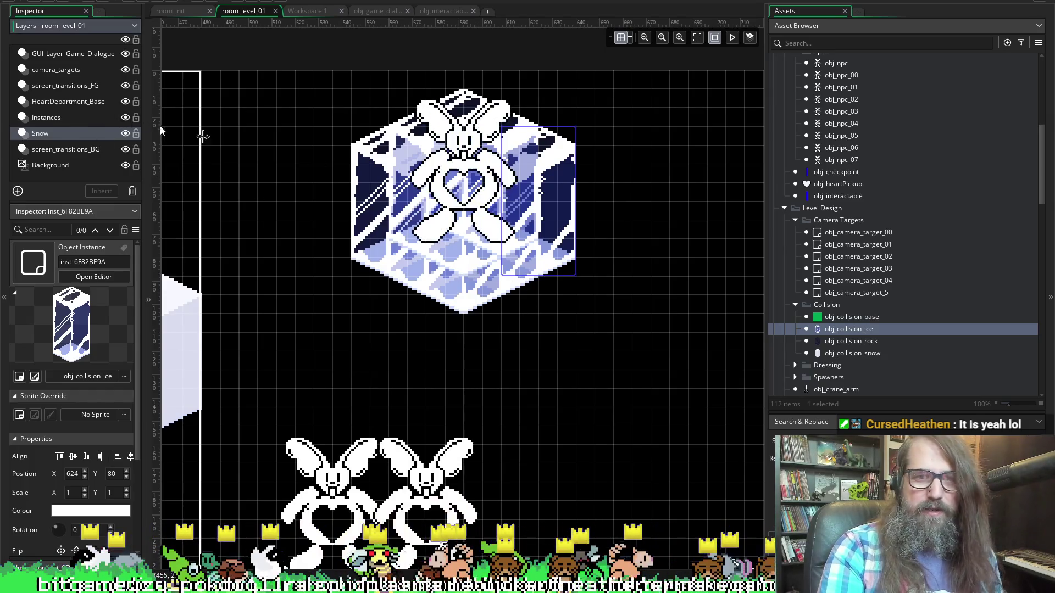
click(466, 213)
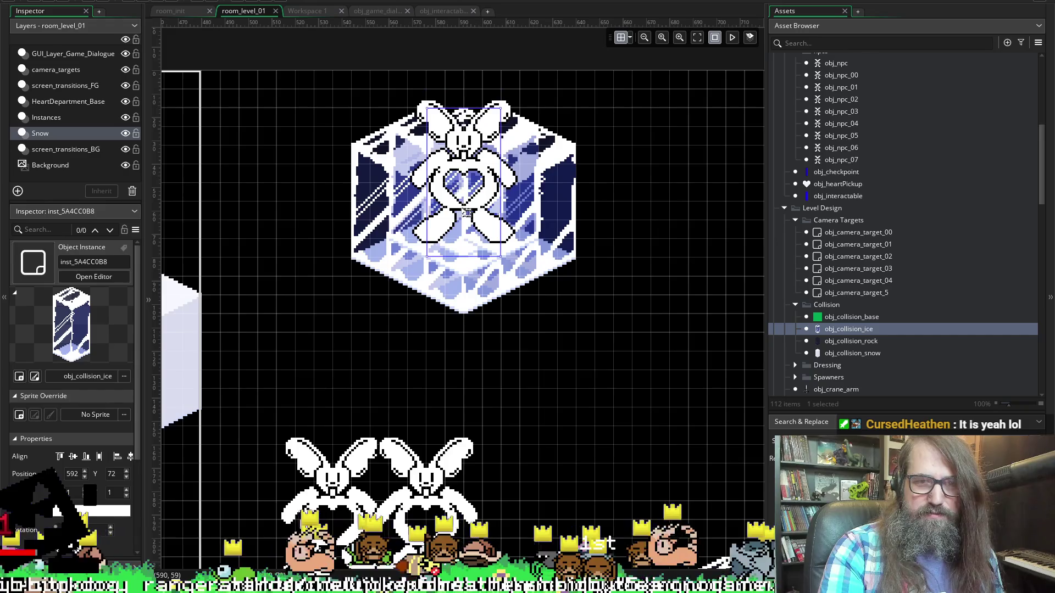
click(494, 208)
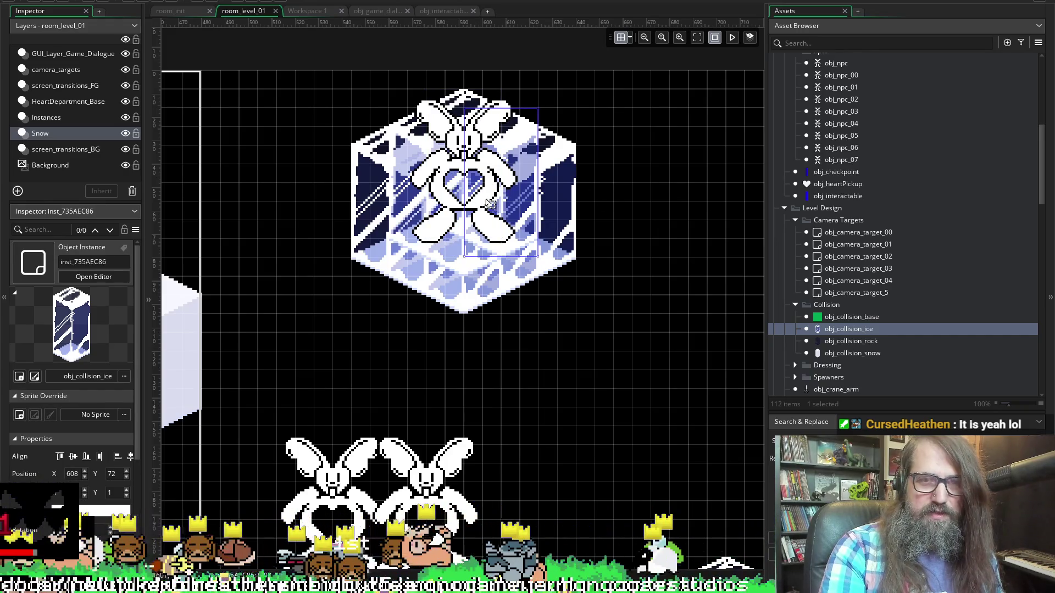
scroll(466, 243, down, 5)
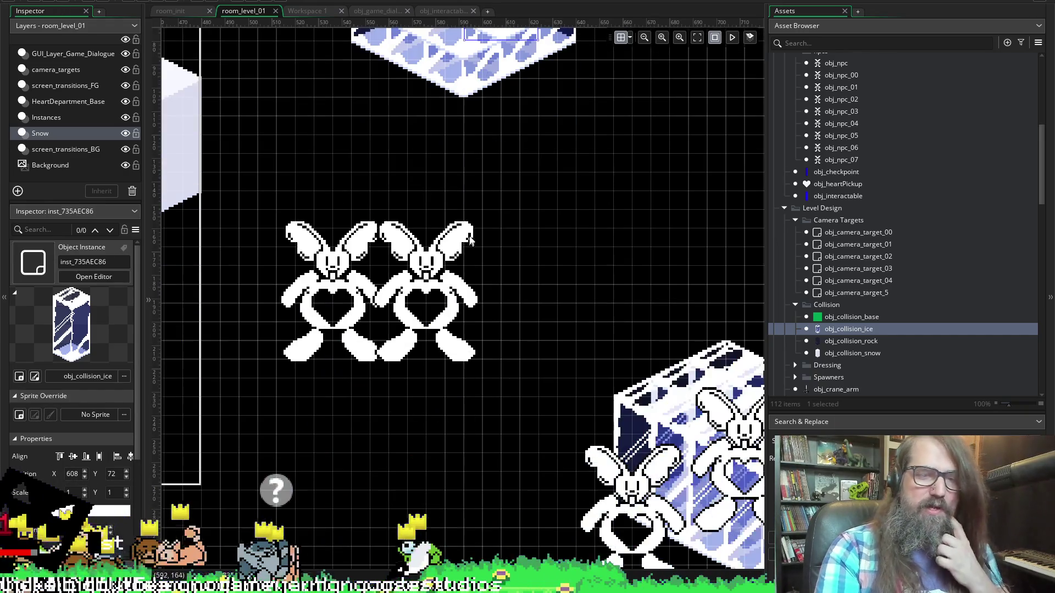
- Move the upper ice cube to the room's top edge, then select the snow platform without its bunny
scroll(516, 215, down, 9)
scroll(467, 274, up, 4)
ctrl+scroll(445, 285, down, 1)
ctrl+scroll(446, 289, down, 1)
scroll(470, 312, right, 2)
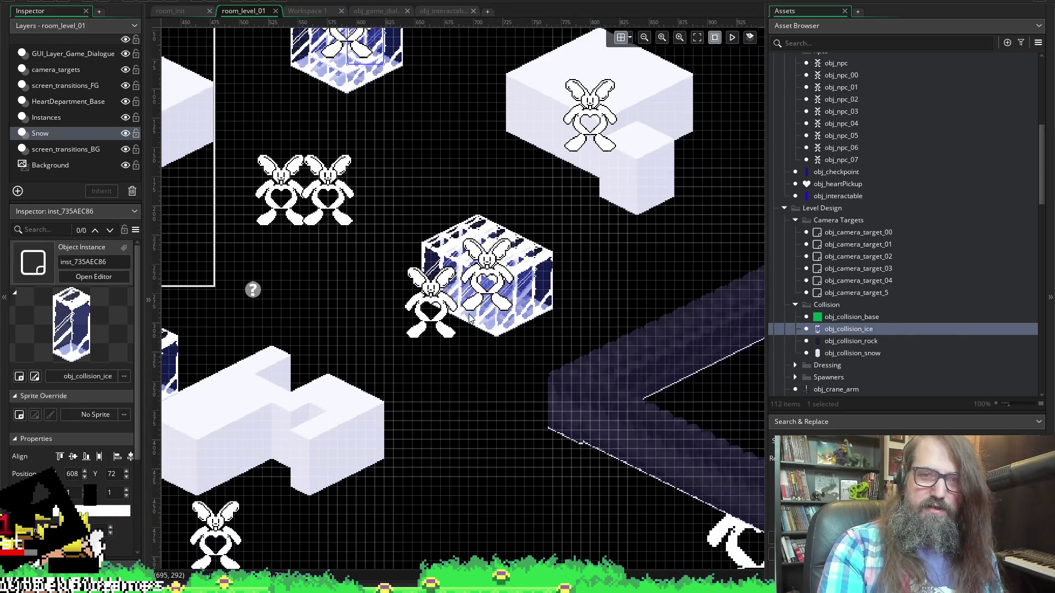
scroll(467, 314, left, 3)
scroll(460, 318, left, 4)
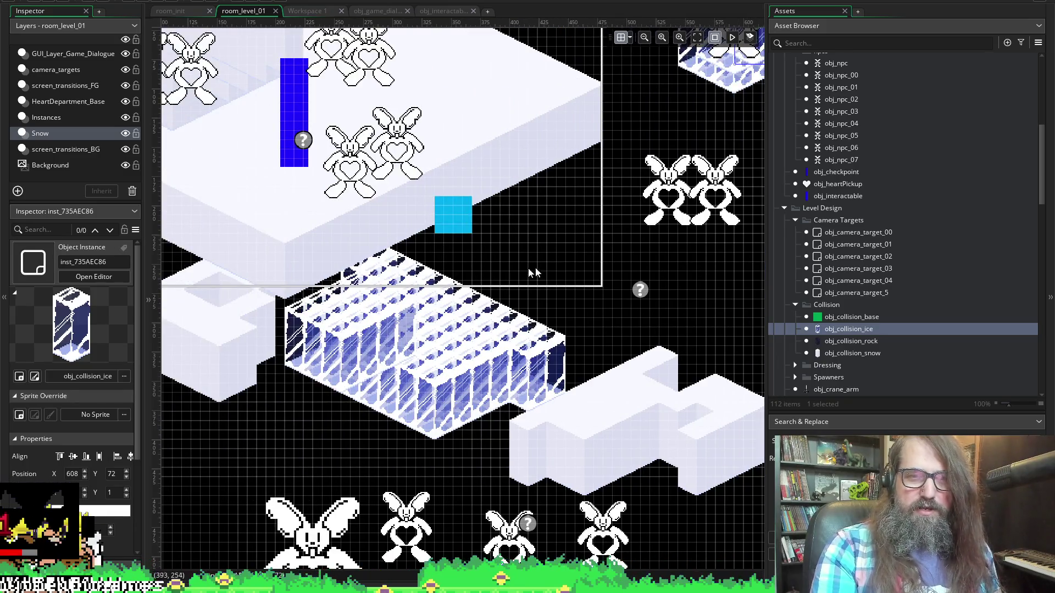
scroll(457, 211, left, 6)
scroll(467, 200, right, 12)
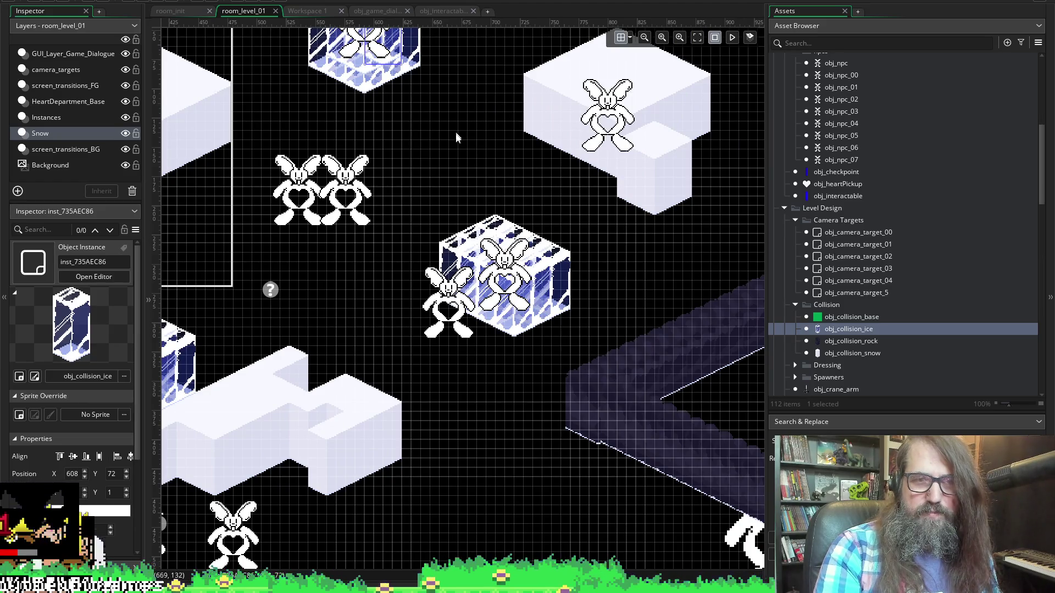
scroll(460, 147, up, 2)
mouse_move(301, 83)
mouse_down()
mouse_move(420, 213)
mouse_move(448, 223)
mouse_up()
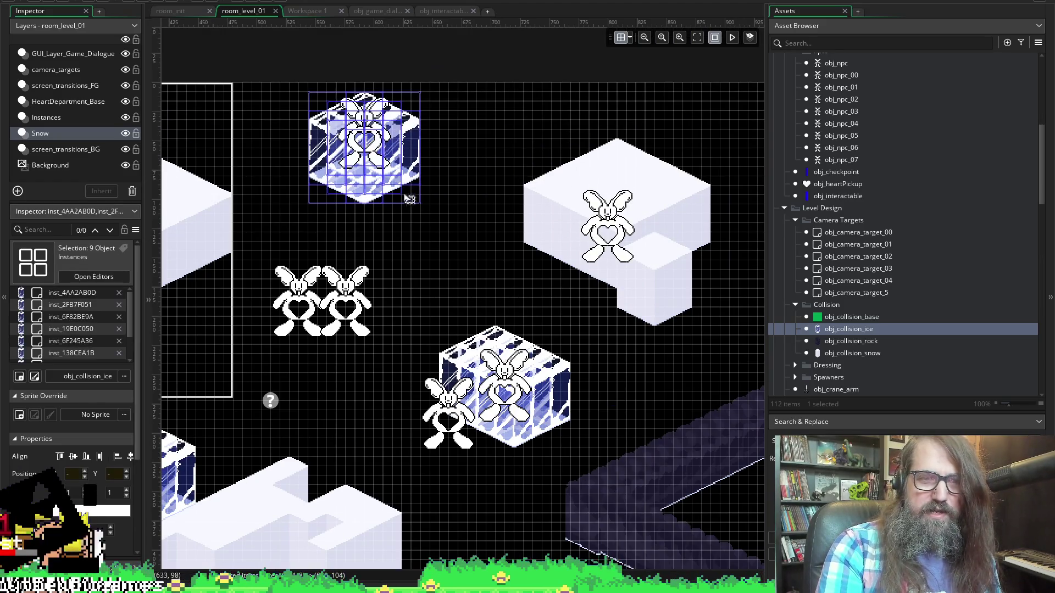
mouse_move(394, 175)
mouse_down()
mouse_move(628, 128)
mouse_move(617, 89)
mouse_up()
click(507, 108)
mouse_move(500, 132)
mouse_down()
mouse_move(728, 327)
mouse_move(749, 329)
mouse_up()
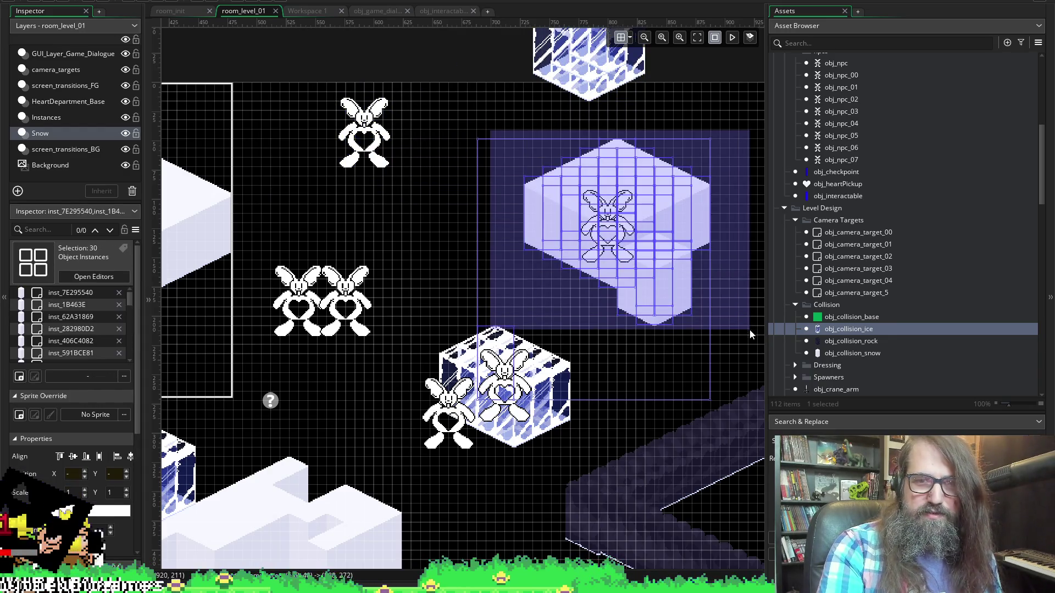
mouse_move(489, 122)
mouse_down()
mouse_move(733, 316)
mouse_move(488, 253)
mouse_move(430, 264)
mouse_move(448, 273)
mouse_up()
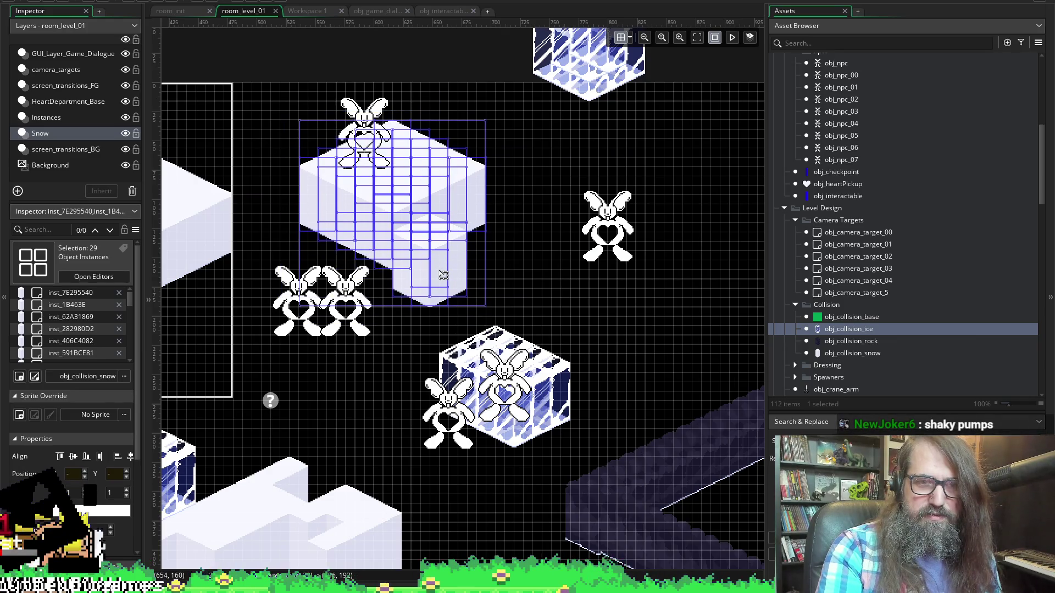
- On the Instances layer, place one bunny on the snow platform and one in the top ice cube
click(47, 119)
mouse_move(366, 134)
mouse_down()
mouse_move(475, 109)
mouse_move(672, 152)
mouse_up()
click(605, 245)
mouse_move(605, 244)
mouse_down()
mouse_move(392, 190)
mouse_move(401, 207)
mouse_up()
scroll(712, 254, up, 2)
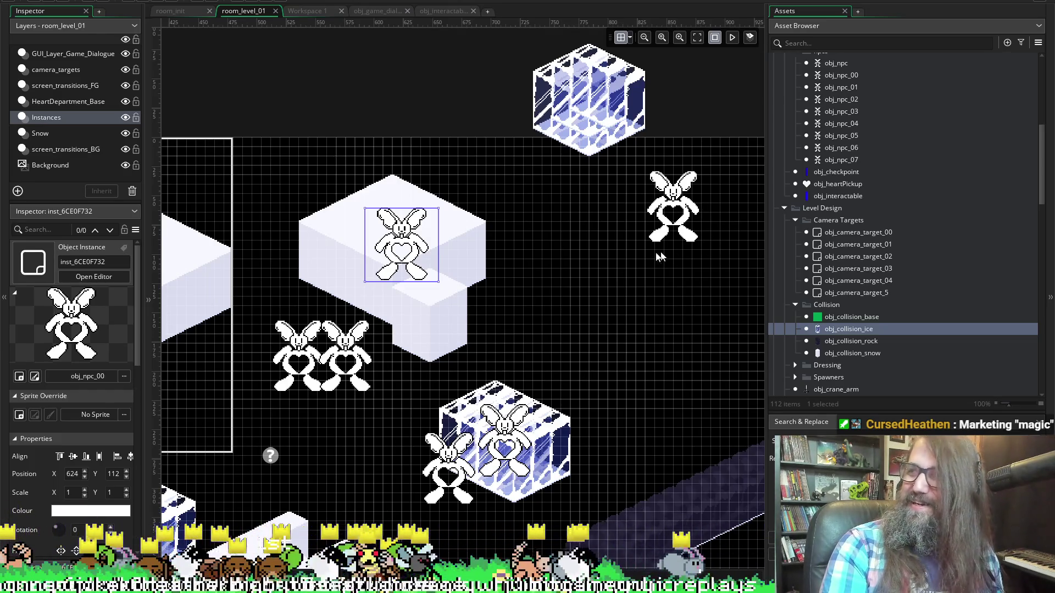
mouse_move(681, 225)
mouse_down()
mouse_move(618, 102)
mouse_move(599, 114)
mouse_up()
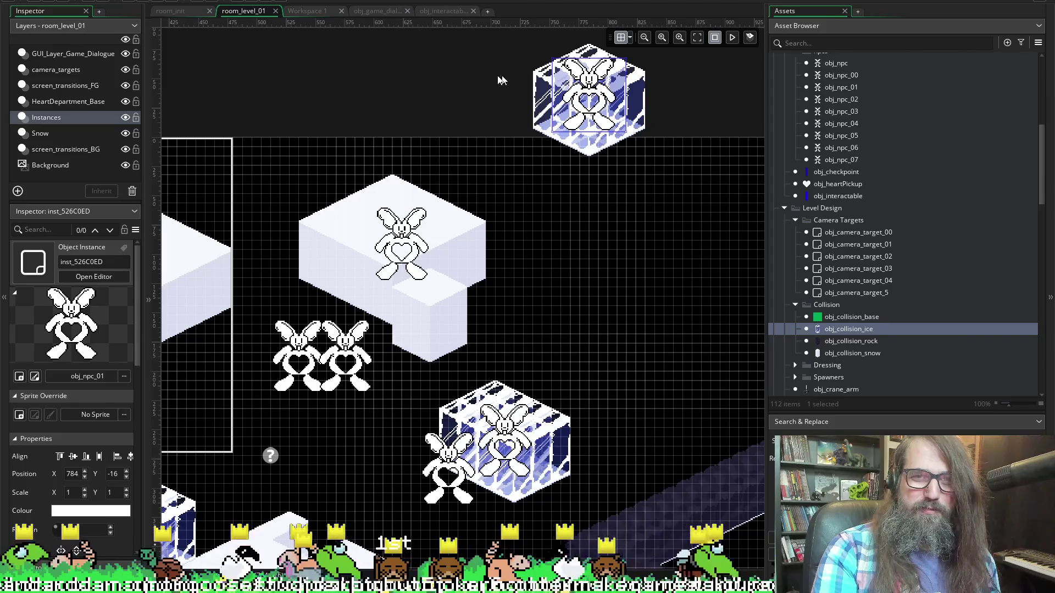
- Move the top ice cube down beside the platform and put the bunny inside at 752, 72
click(59, 135)
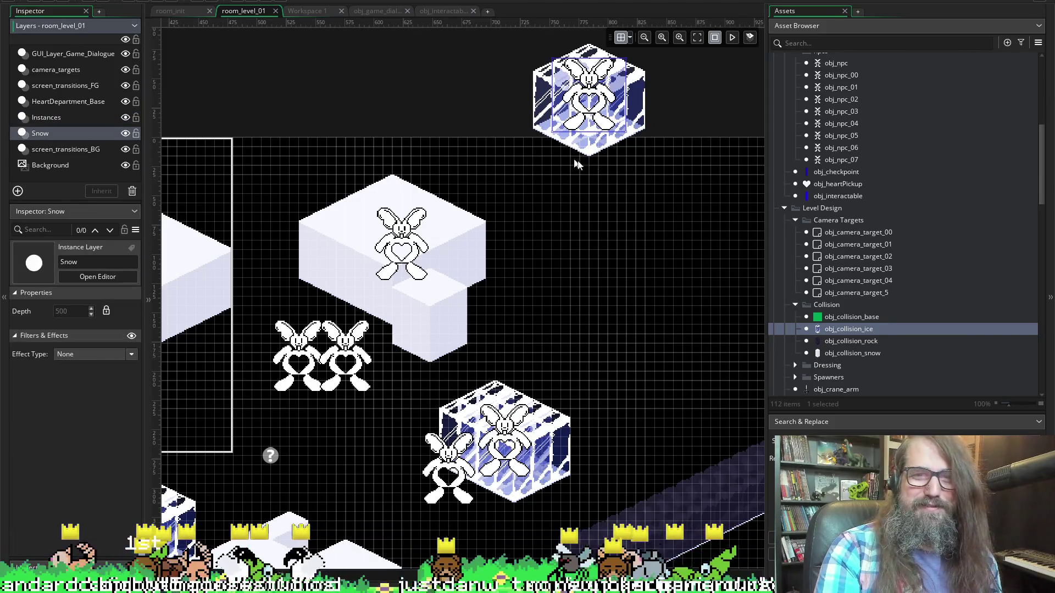
drag(693, 194, 513, 23)
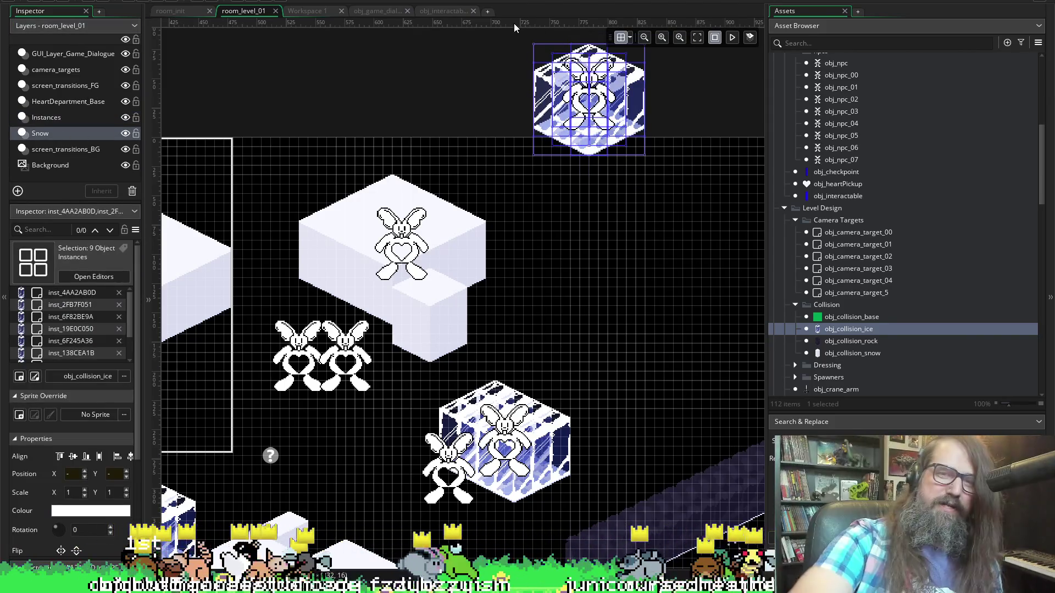
mouse_move(587, 78)
mouse_down()
mouse_move(569, 313)
mouse_move(578, 249)
mouse_move(566, 171)
mouse_move(541, 172)
mouse_move(549, 181)
mouse_up()
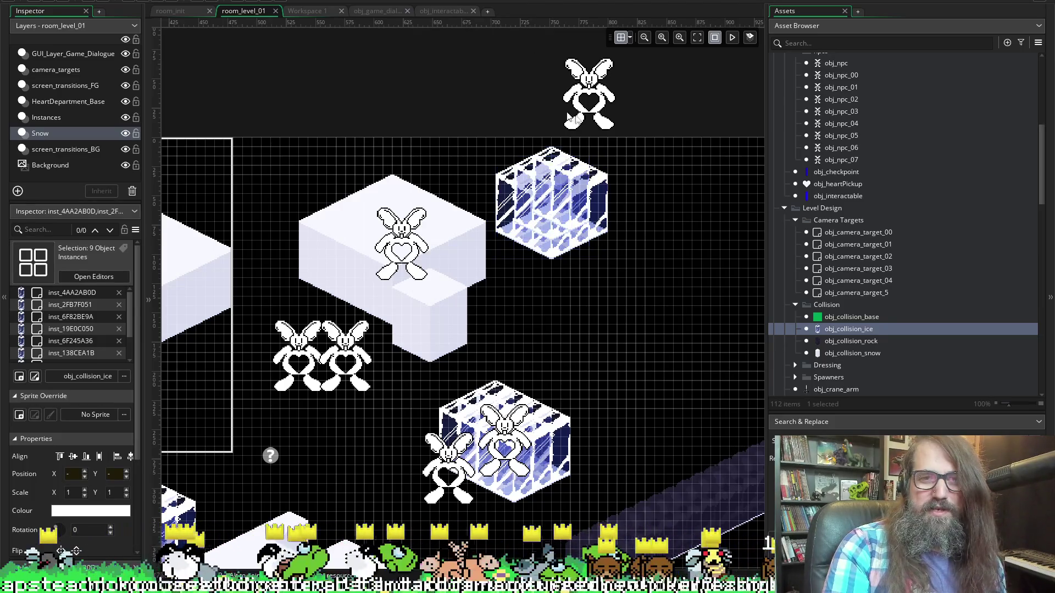
click(35, 117)
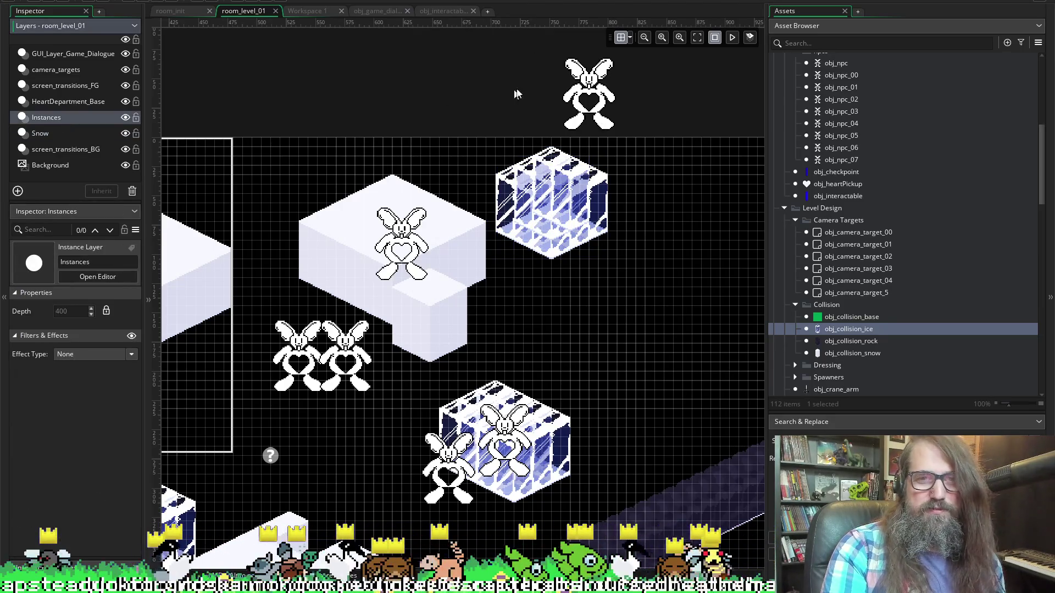
drag(586, 113, 540, 230)
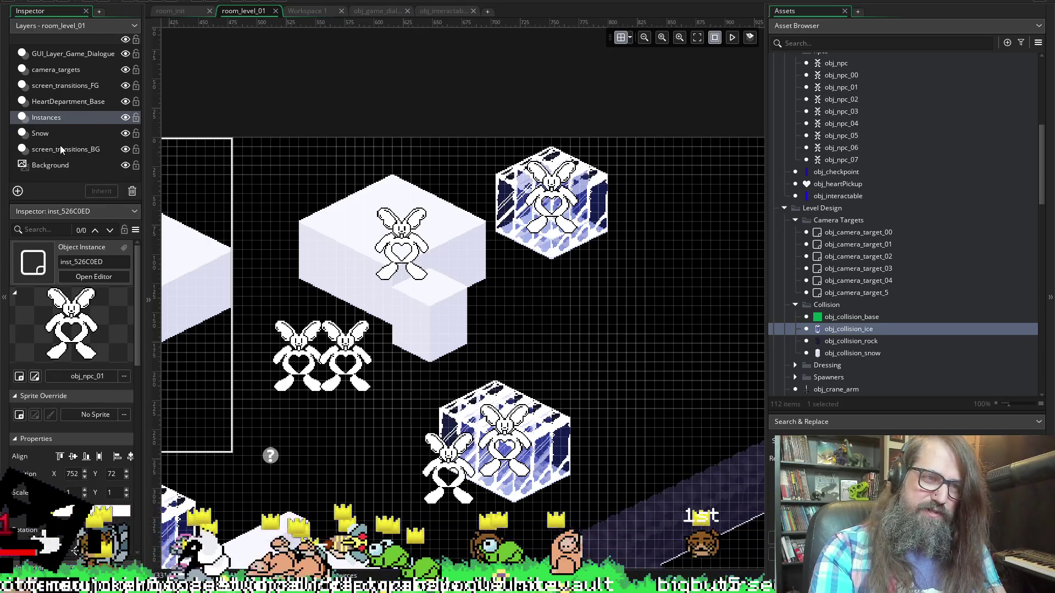
- Restore the accidentally deleted Snow layer with Ctrl+Z and make it active again
click(99, 133)
key(Delete)
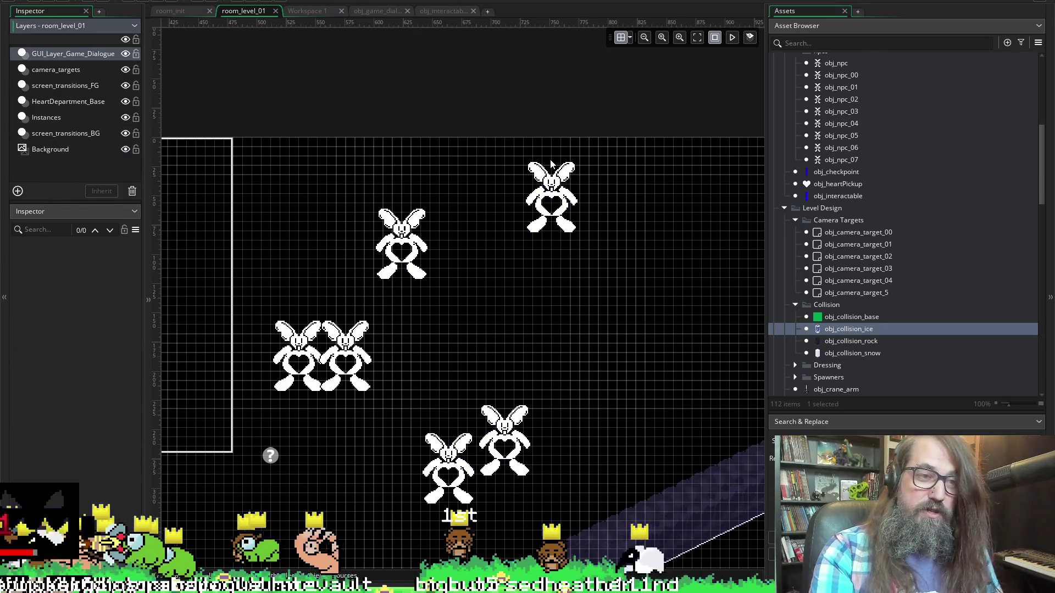
key(ctrl+z)
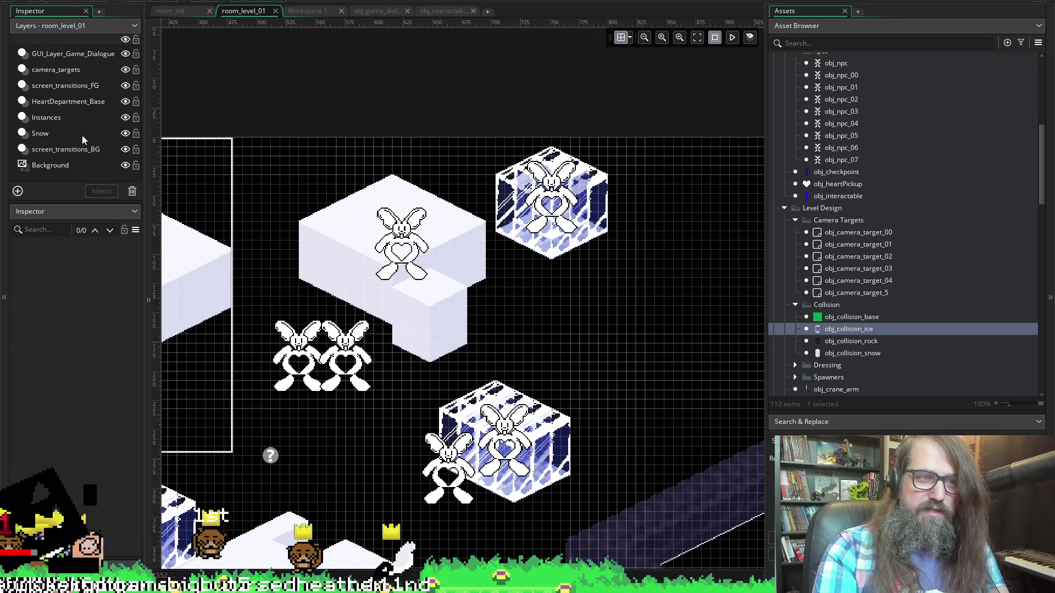
click(83, 134)
- Delete the two stray ice pieces so the upper cube fits snugly around the bunny
click(549, 165)
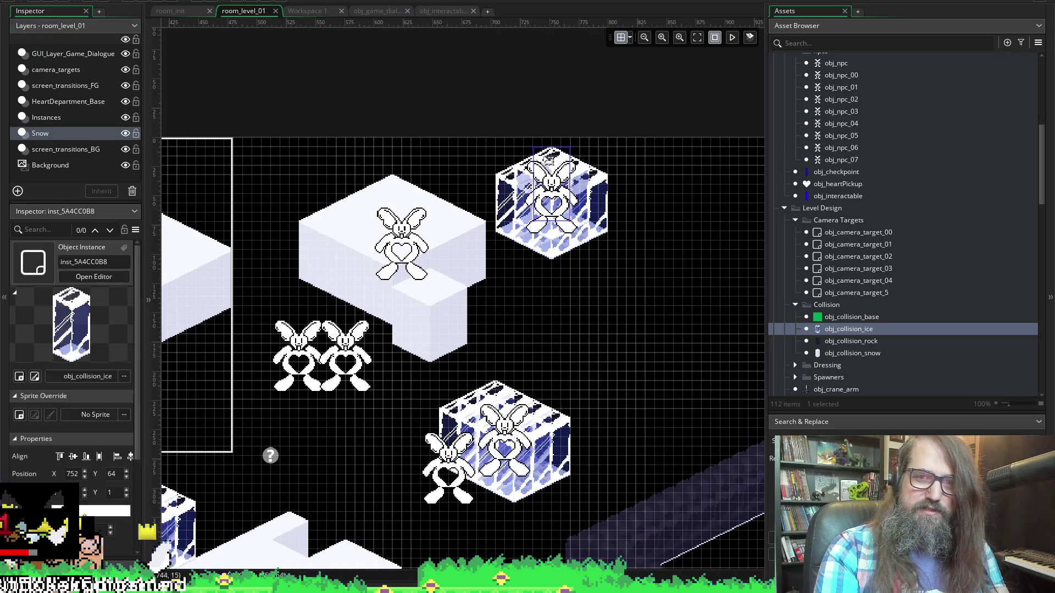
click(643, 165)
scroll(593, 189, up, 3)
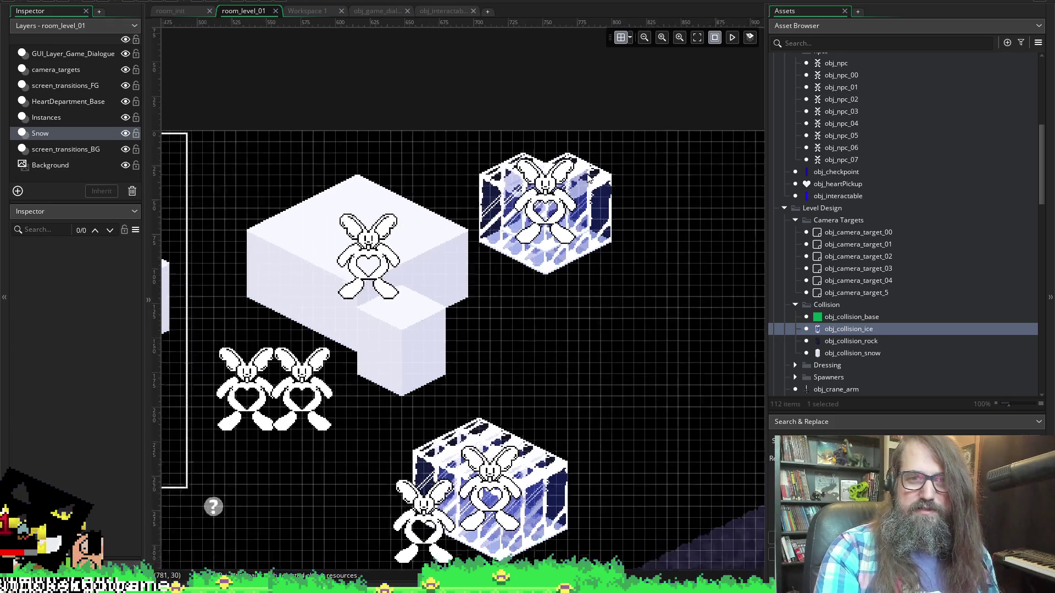
click(501, 163)
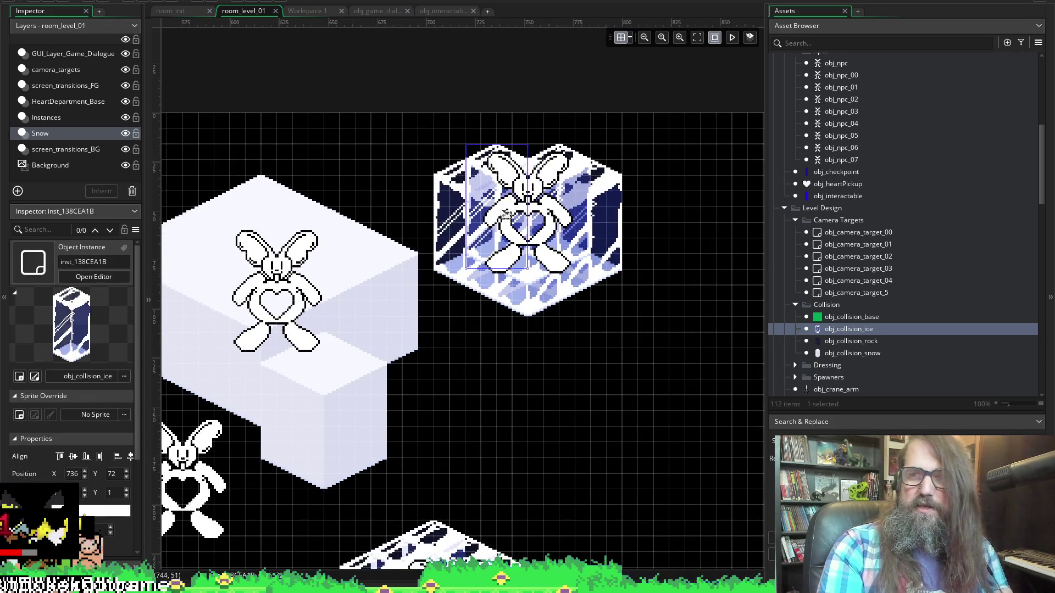
key(Delete)
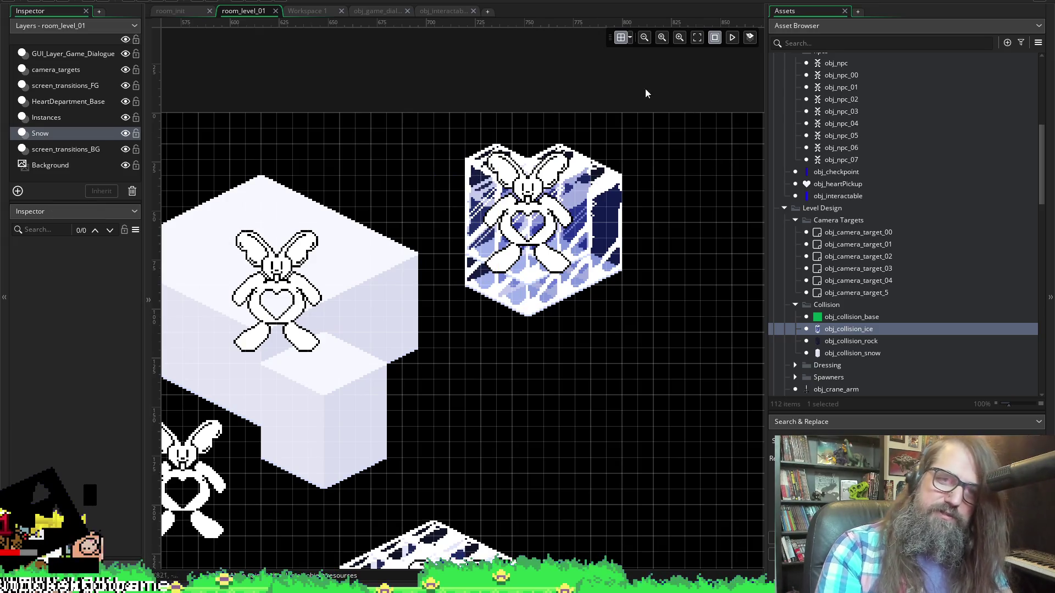
click(492, 156)
key(Delete)
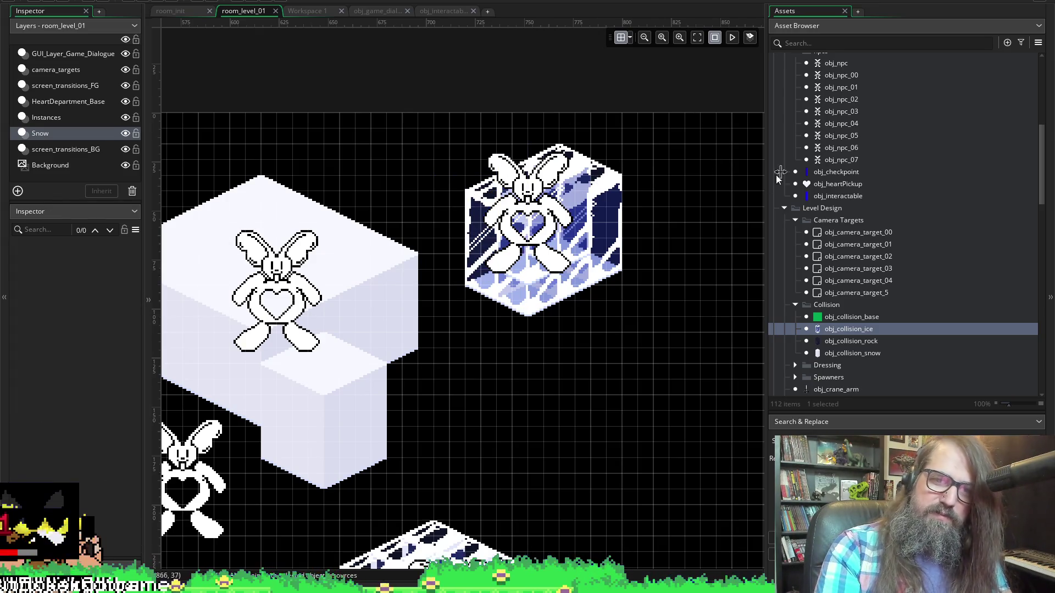
scroll(532, 217, down, 3)
scroll(584, 280, right, 3)
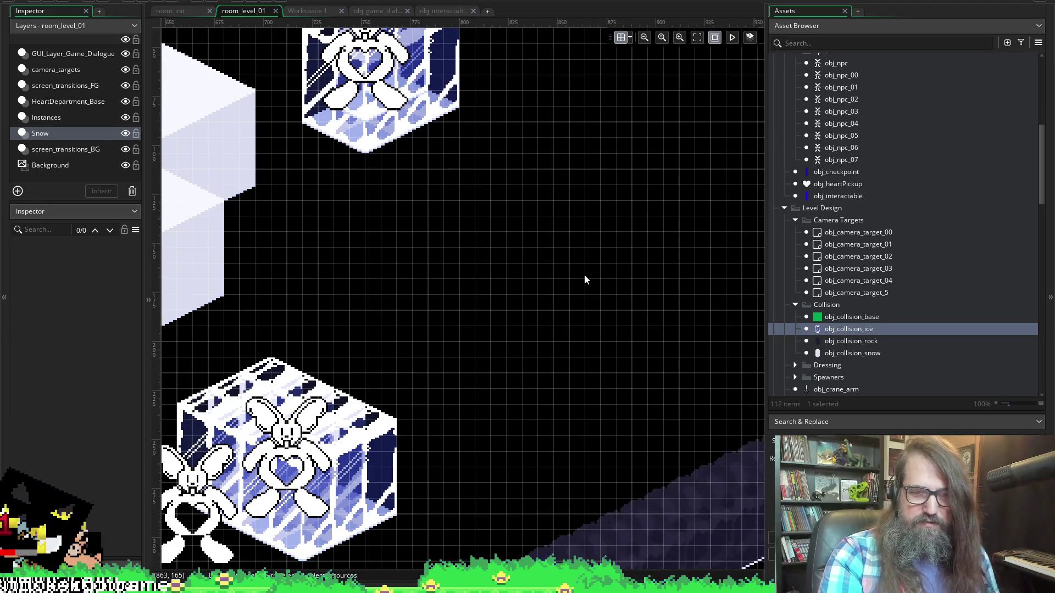
- Pan around room_level_01 to inspect the snow platforms, ice cubes and bunnies
scroll(587, 281, left, 6)
scroll(604, 247, right, 2)
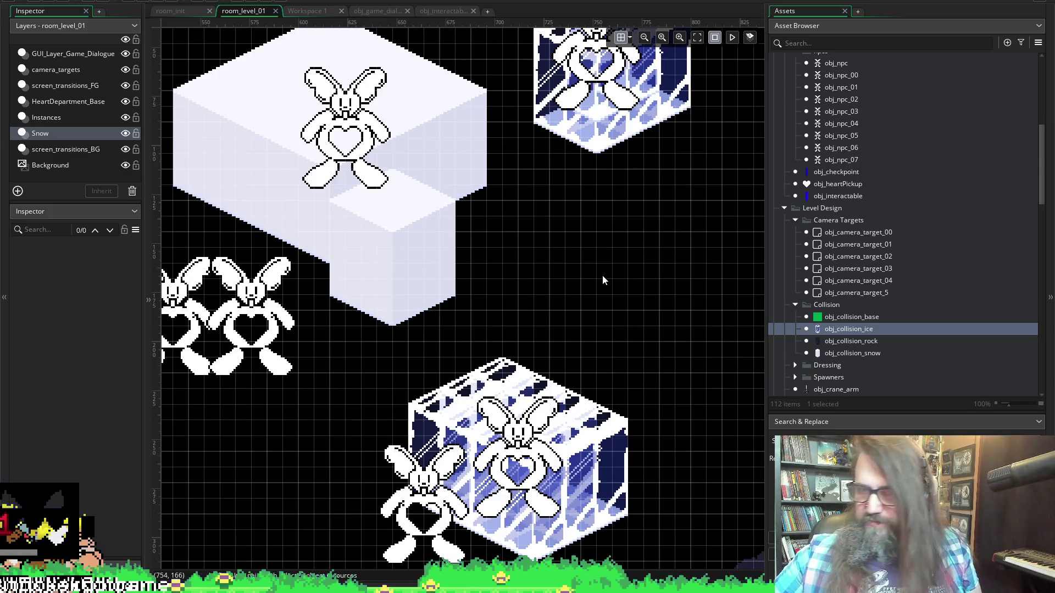
scroll(434, 228, left, 5)
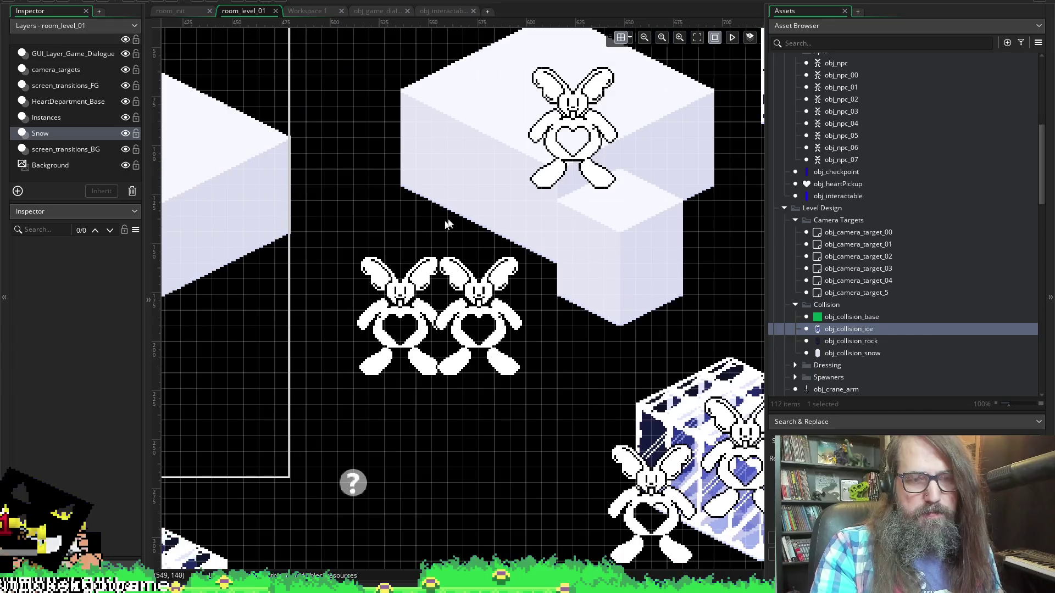
scroll(357, 306, right, 1)
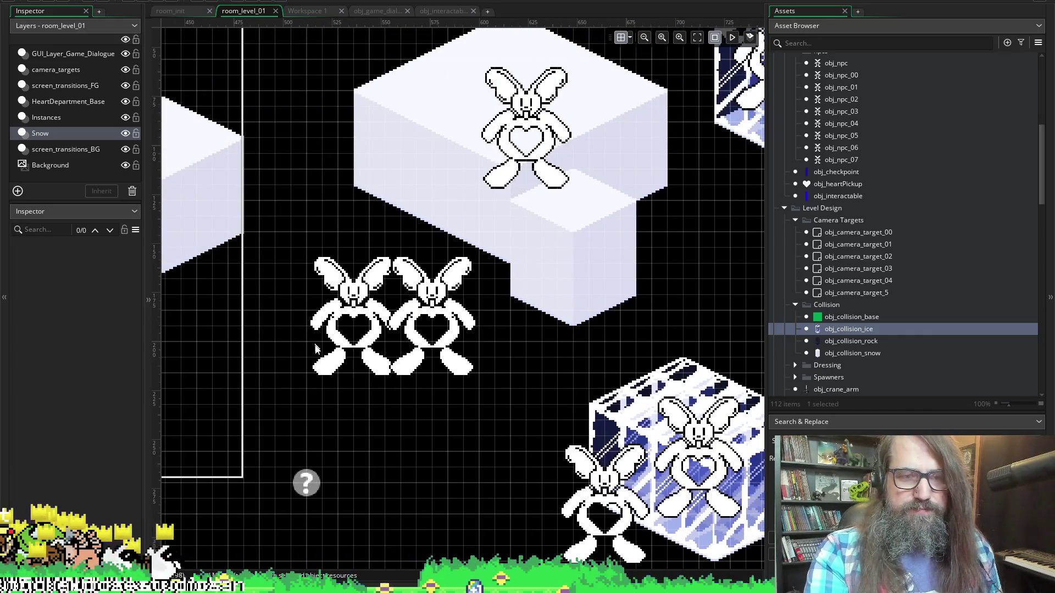
scroll(439, 346, left, 5)
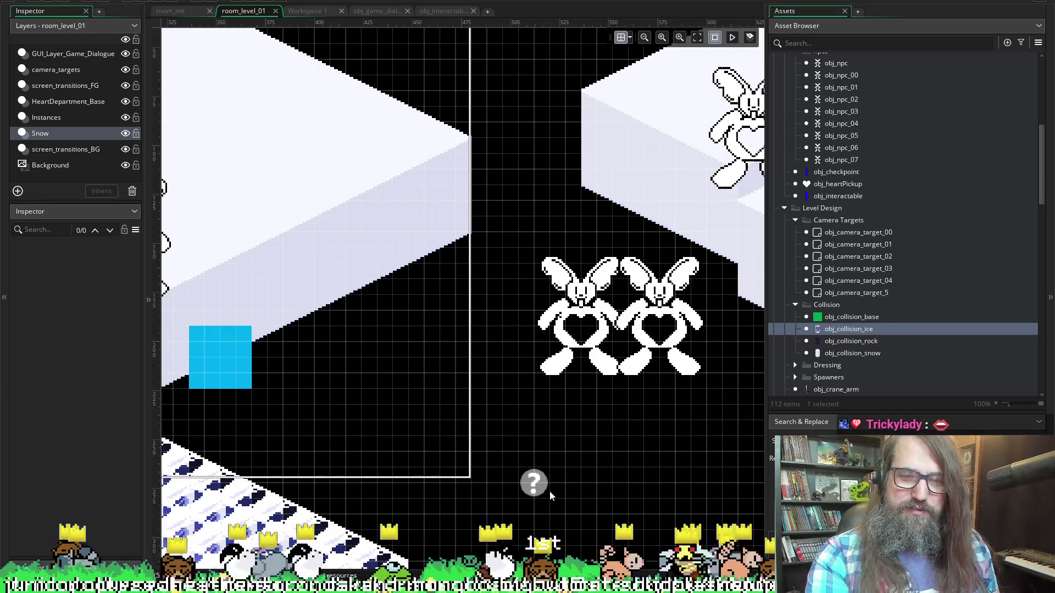
scroll(589, 461, right, 10)
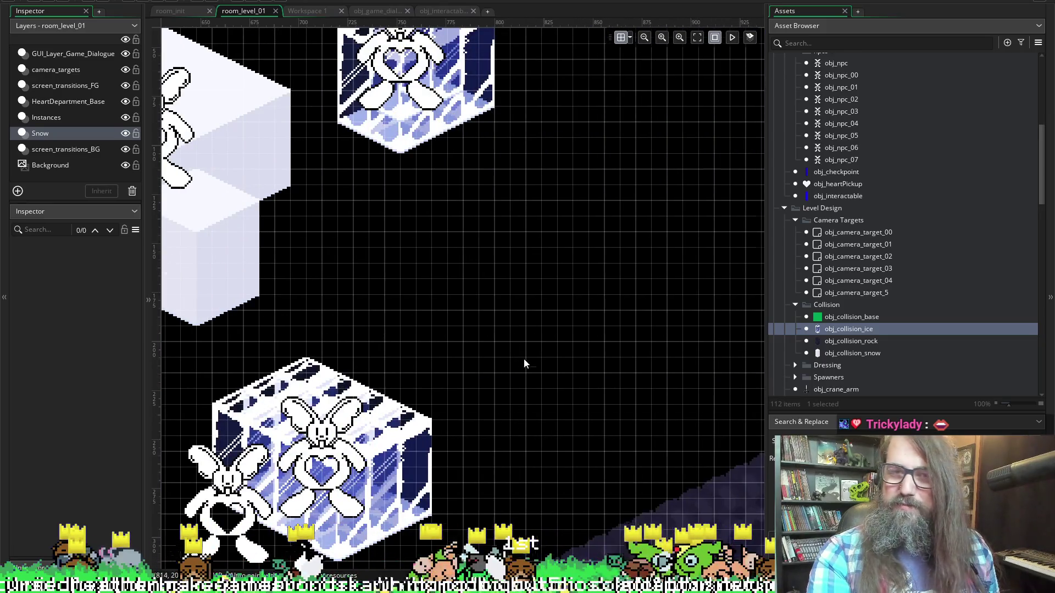
scroll(524, 363, up, 3)
scroll(531, 354, down, 1)
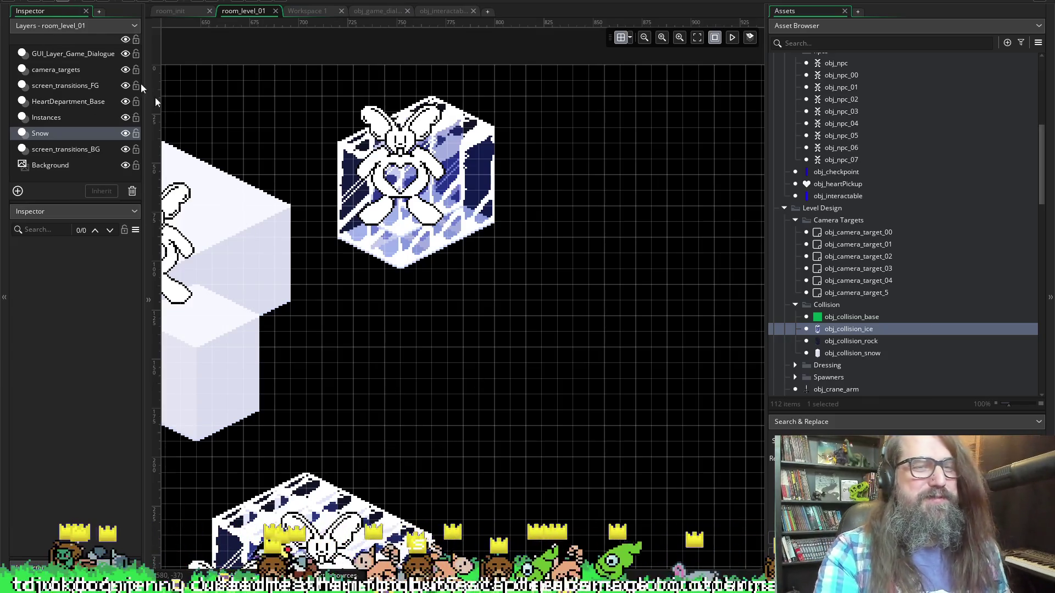
scroll(395, 325, left, 6)
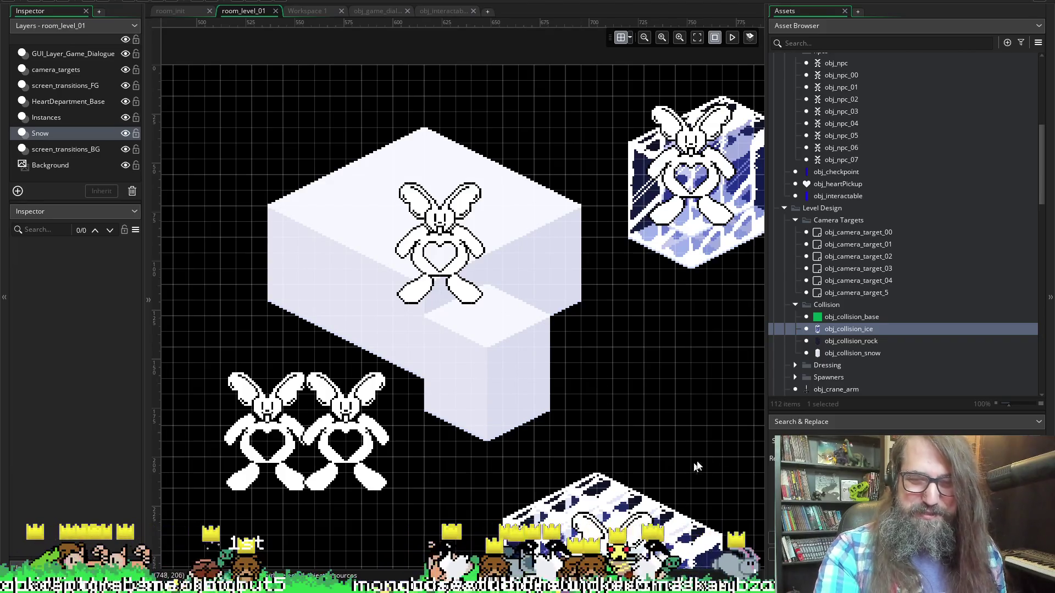
- Widen the room canvas toward the Assets panel and survey the whole snow level
mouse_move(765, 466)
mouse_down()
mouse_move(840, 446)
mouse_move(822, 434)
mouse_up()
scroll(615, 391, right, 2)
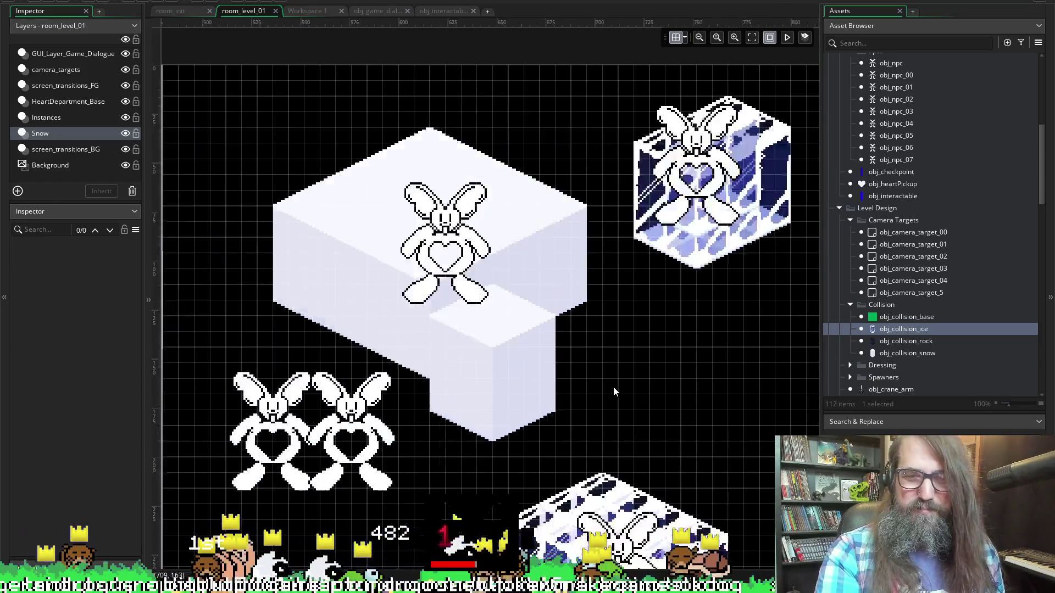
scroll(613, 387, left, 6)
scroll(550, 275, down, 5)
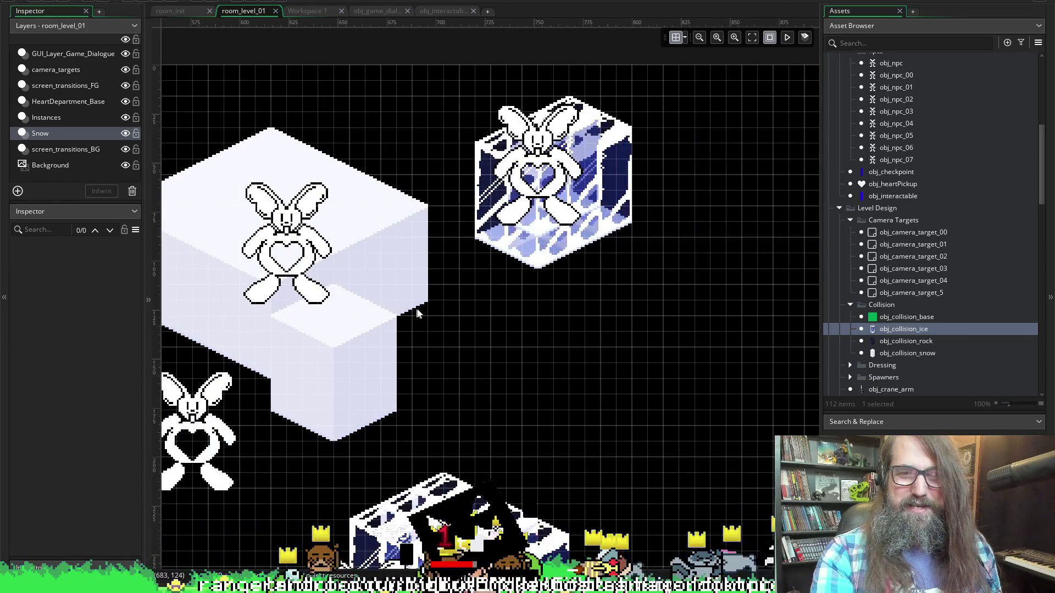
scroll(417, 309, right, 4)
scroll(394, 368, down, 5)
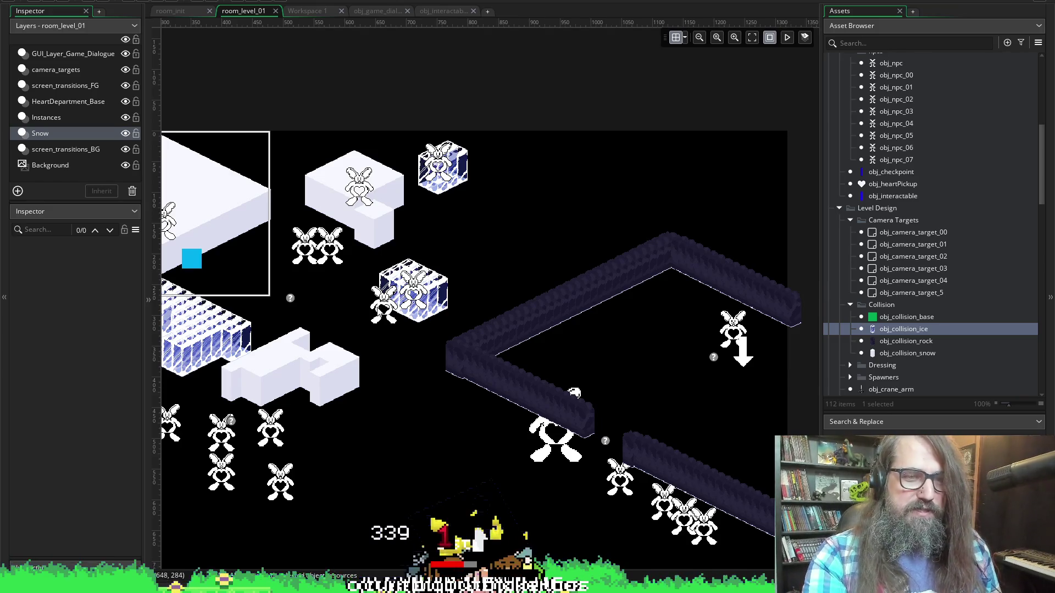
scroll(402, 451, left, 5)
scroll(346, 478, up, 3)
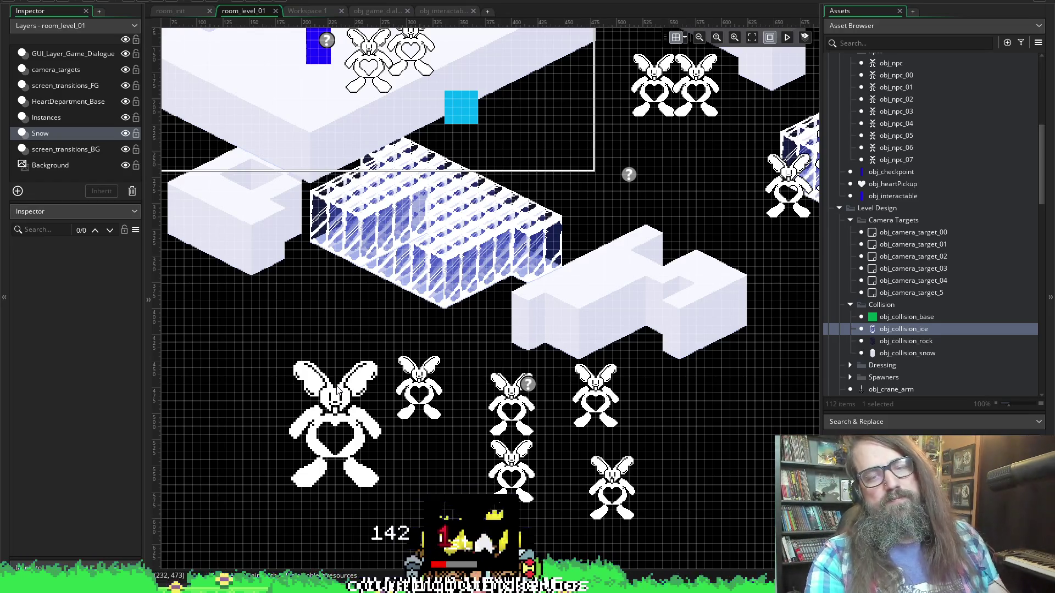
scroll(425, 437, up, 4)
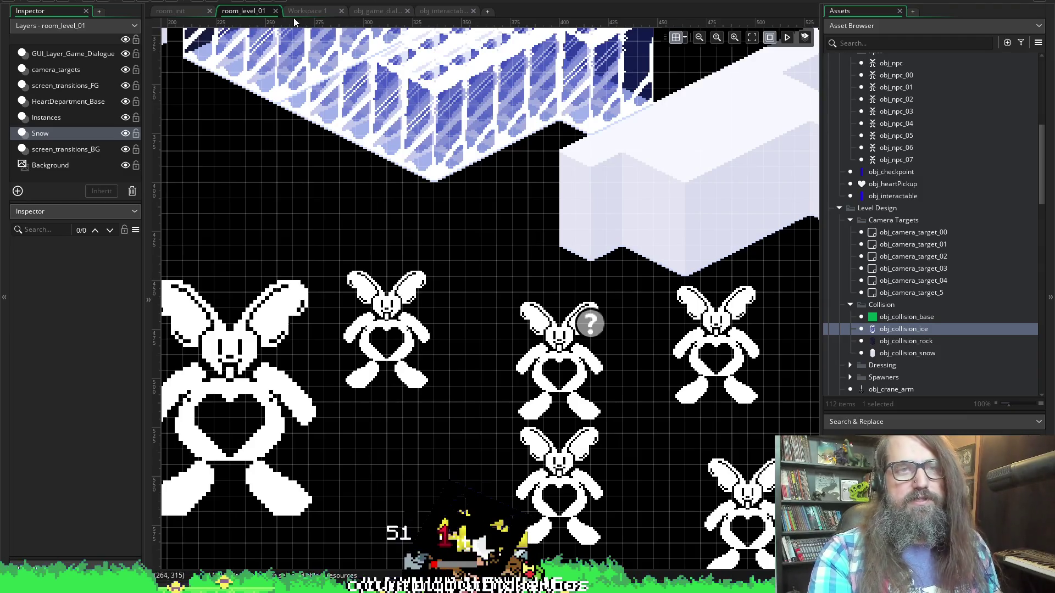
scroll(554, 133, right, 5)
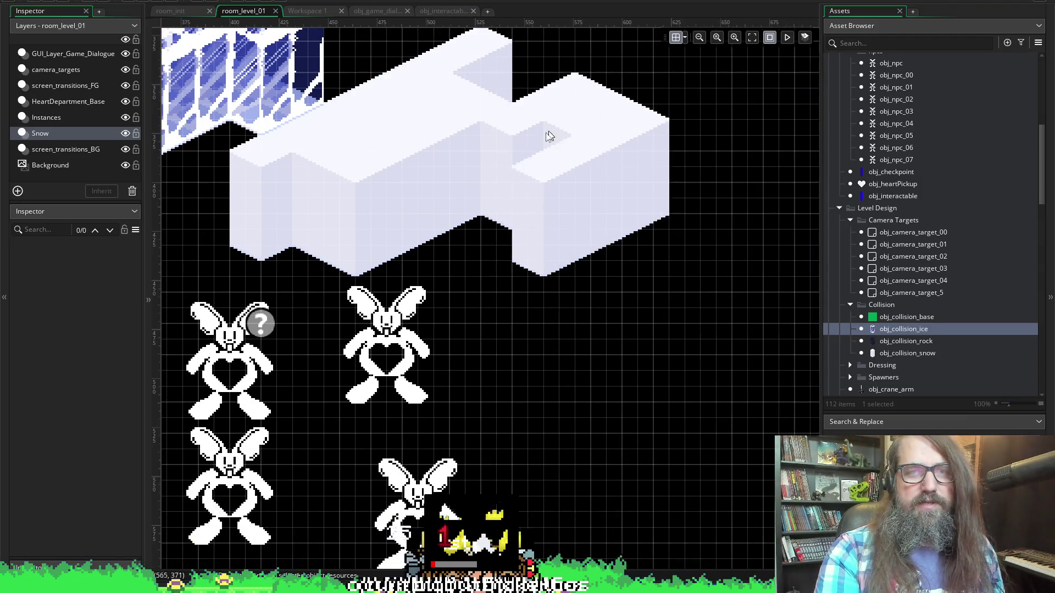
scroll(486, 250, up, 6)
scroll(562, 265, right, 3)
scroll(436, 281, right, 2)
scroll(427, 269, left, 3)
scroll(395, 231, right, 4)
scroll(352, 179, left, 1)
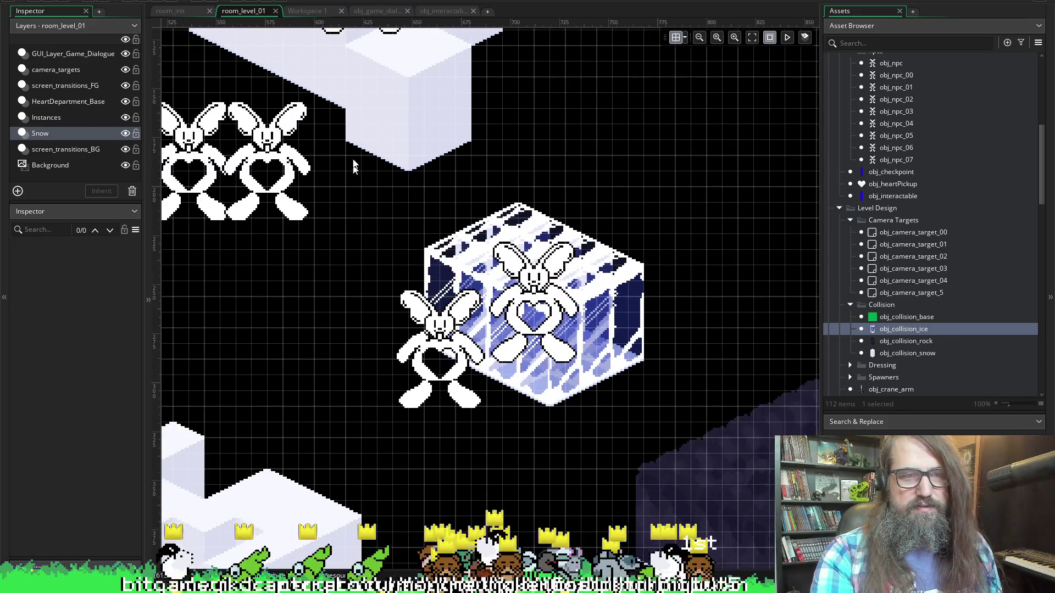
- Make the Snow layer active and scroll over its part of the room
click(65, 134)
scroll(340, 242, right, 2)
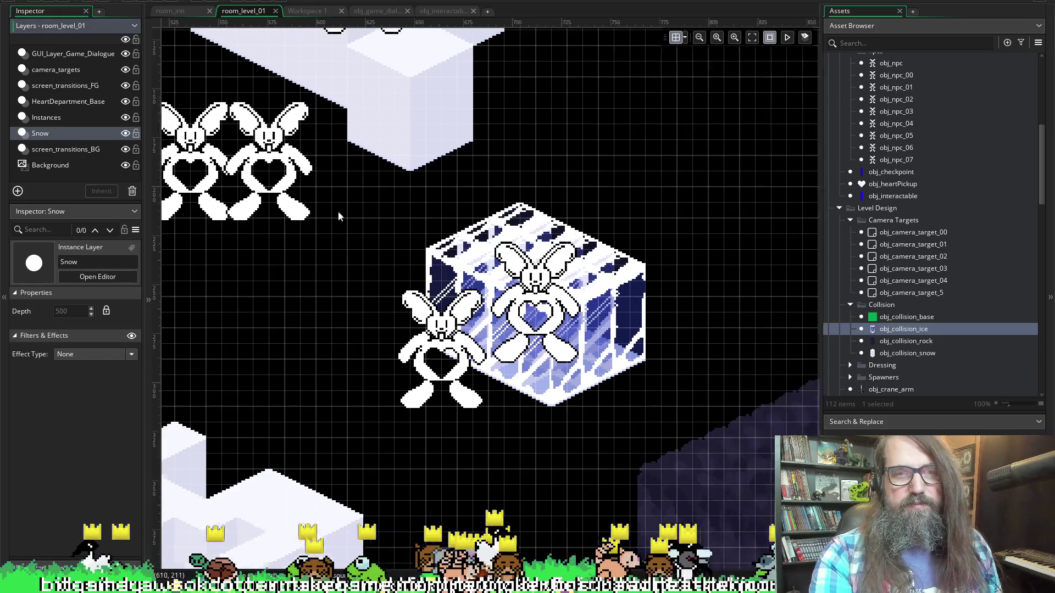
scroll(356, 197, down, 3)
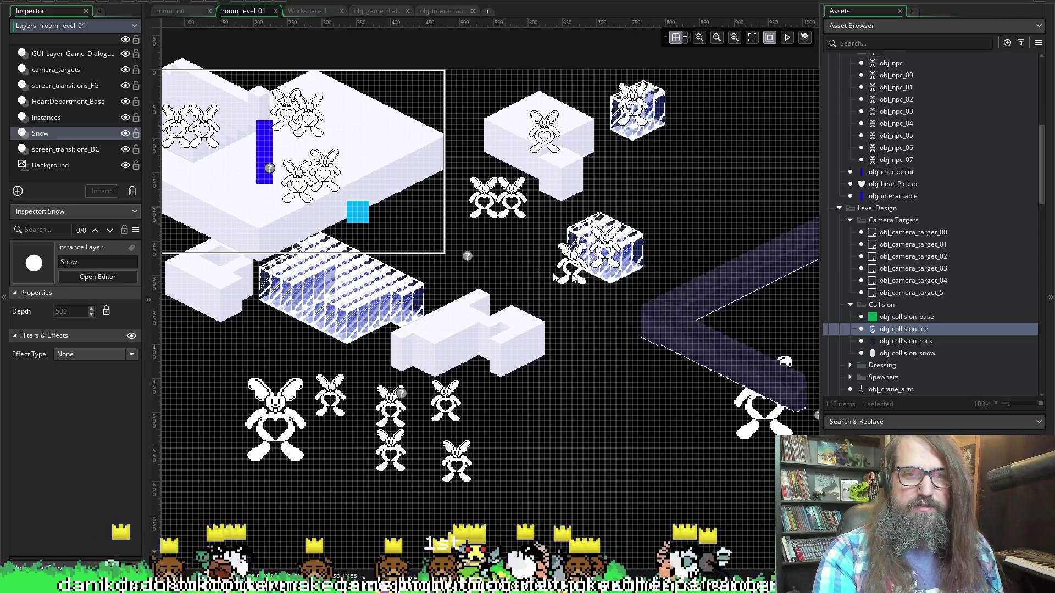
scroll(499, 252, up, 2)
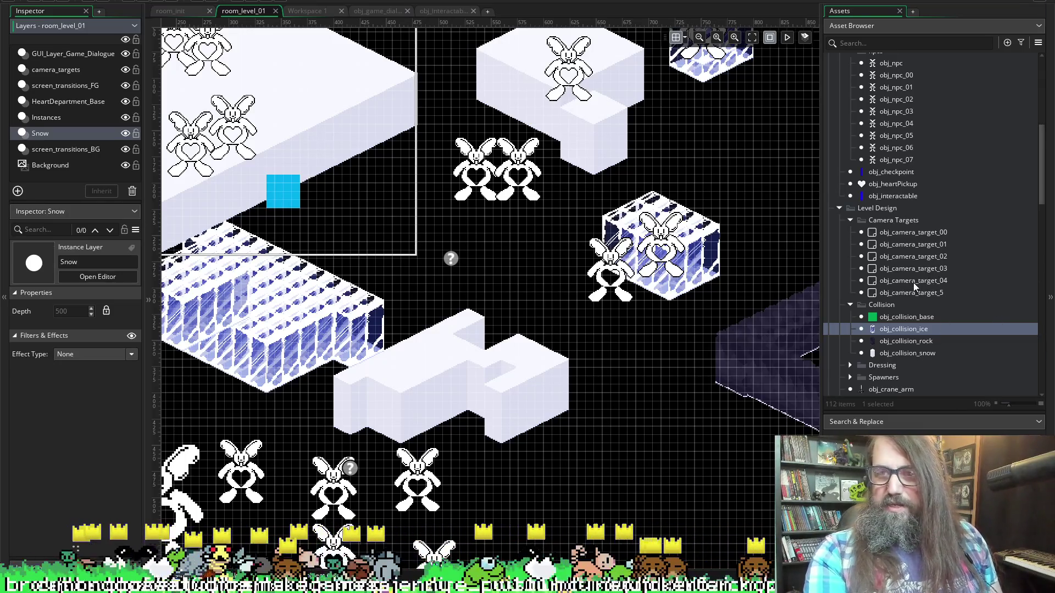
scroll(912, 313, up, 2)
scroll(902, 379, down, 2)
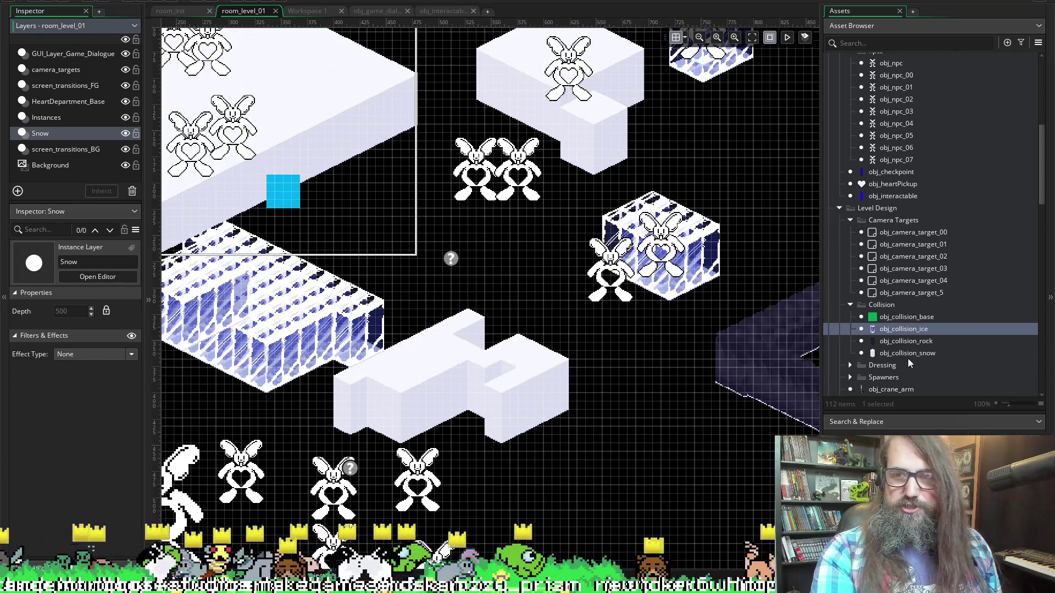
- Place obj_collision_snow blocks stepping down-left from under the upper platform edge
click(908, 354)
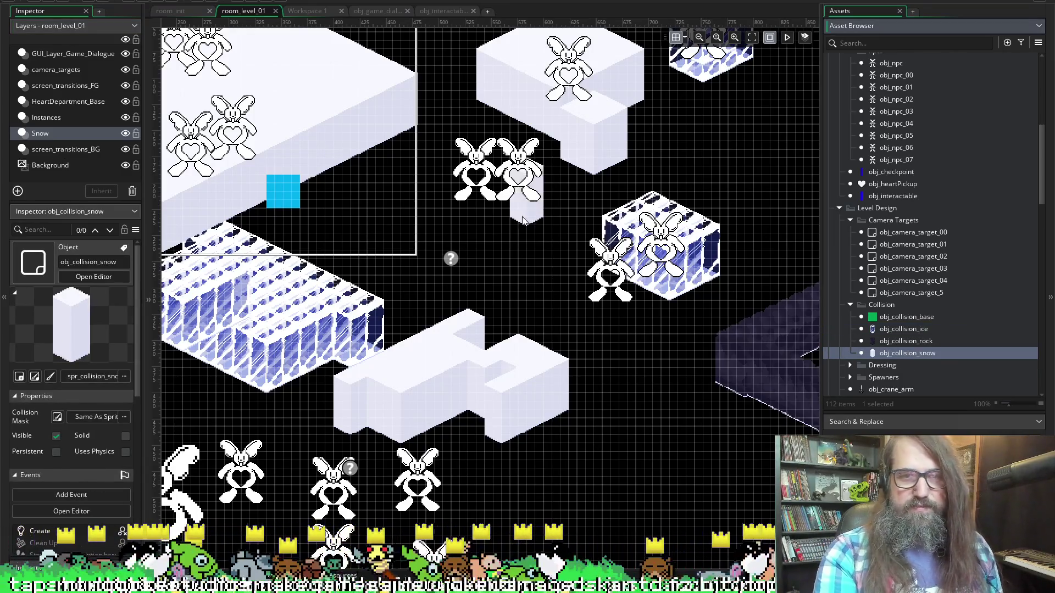
scroll(562, 214, up, 1)
scroll(561, 215, up, 1)
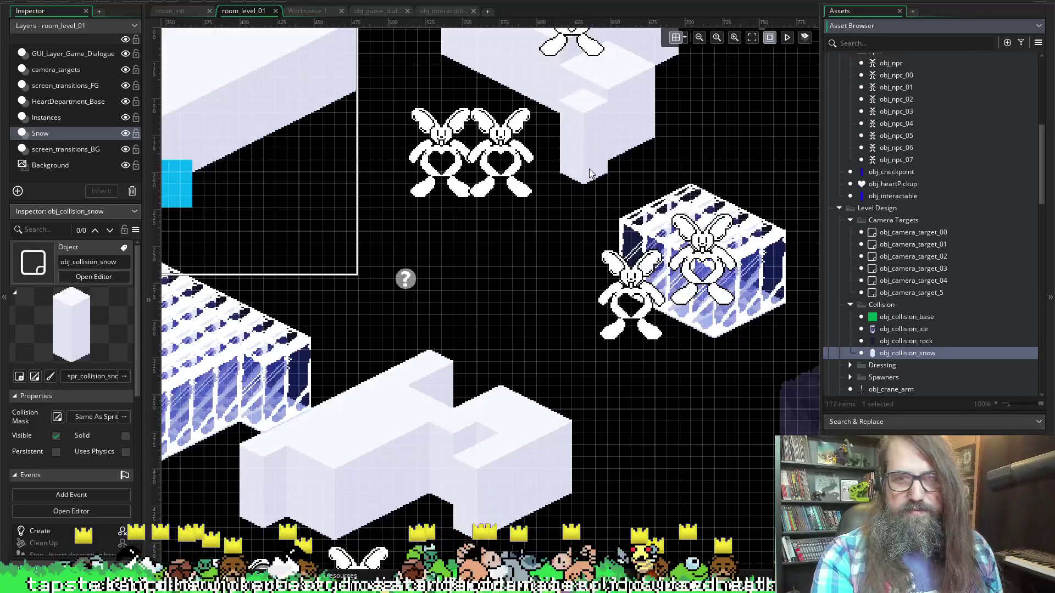
alt+click(566, 189)
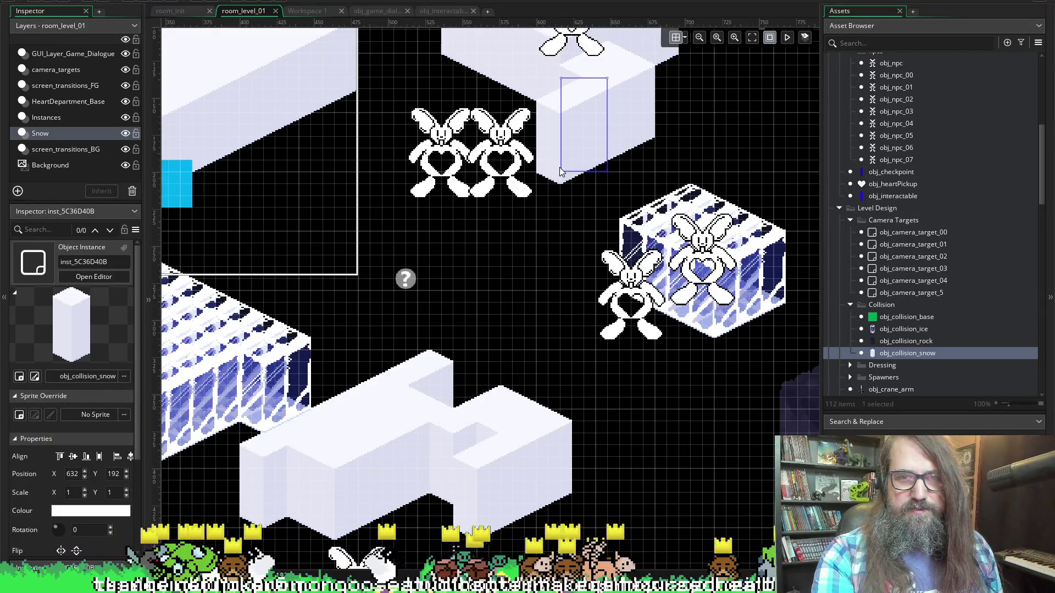
alt+click(549, 193)
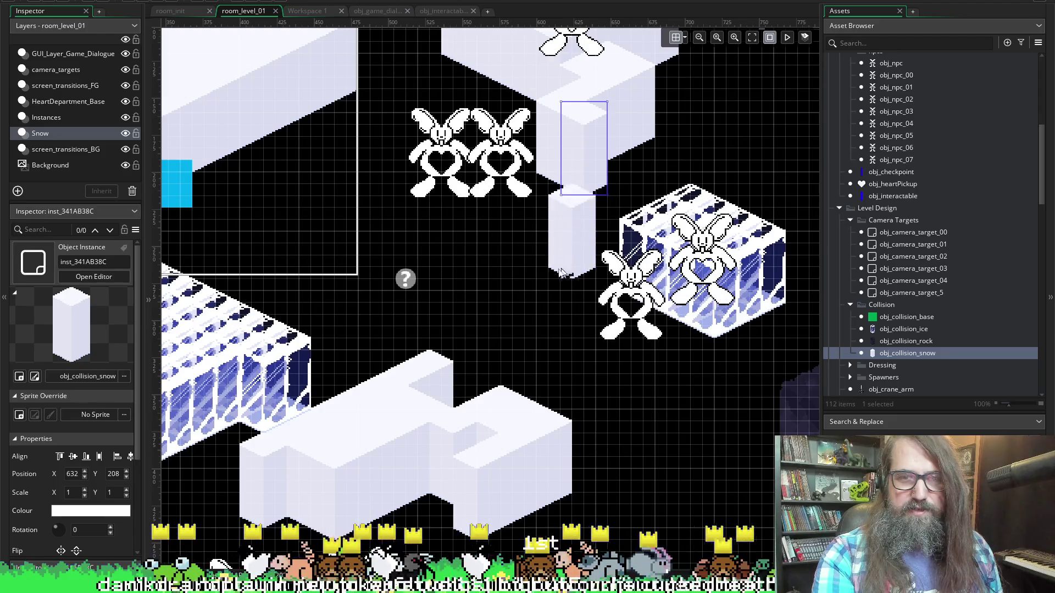
alt+click(571, 200)
alt+click(566, 204)
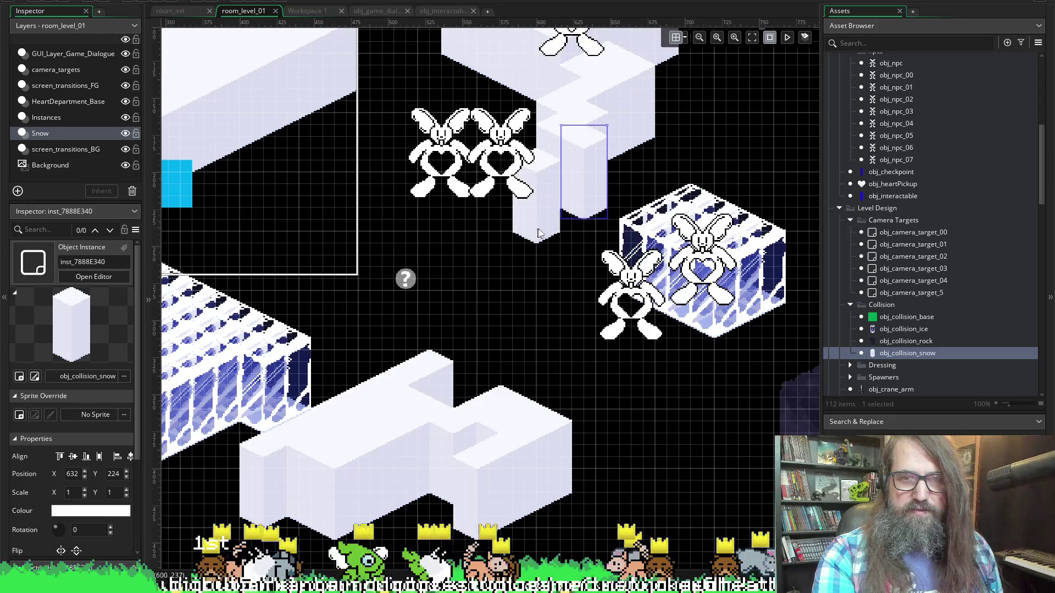
alt+click(560, 225)
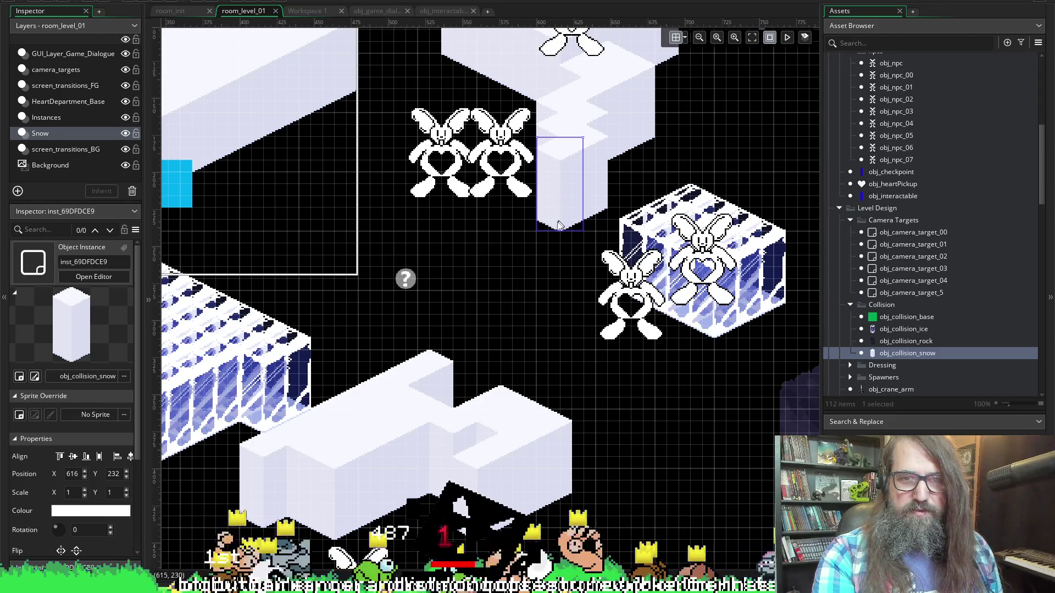
alt+click(536, 238)
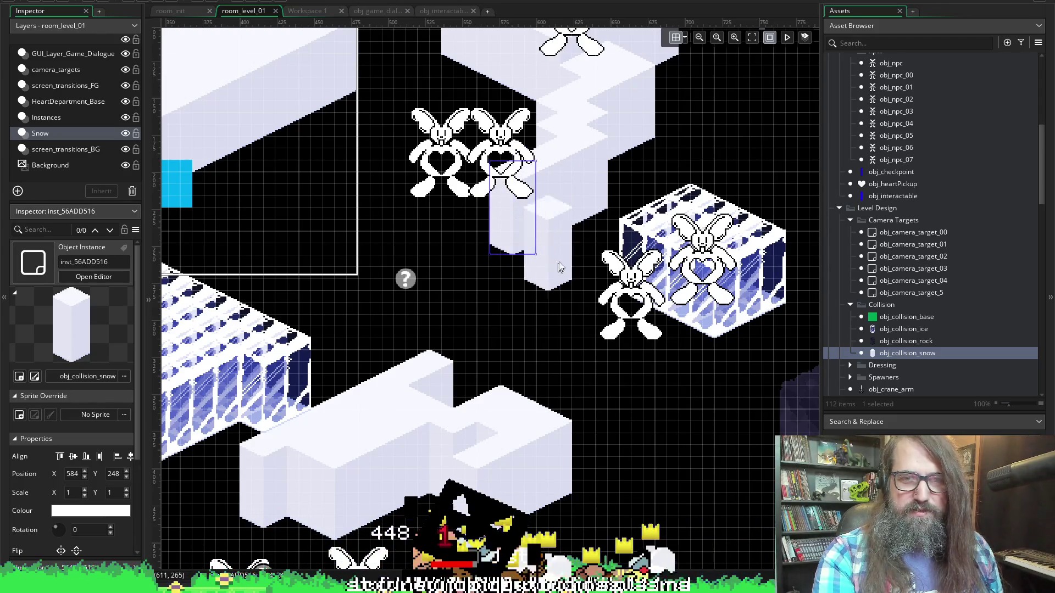
alt+click(537, 252)
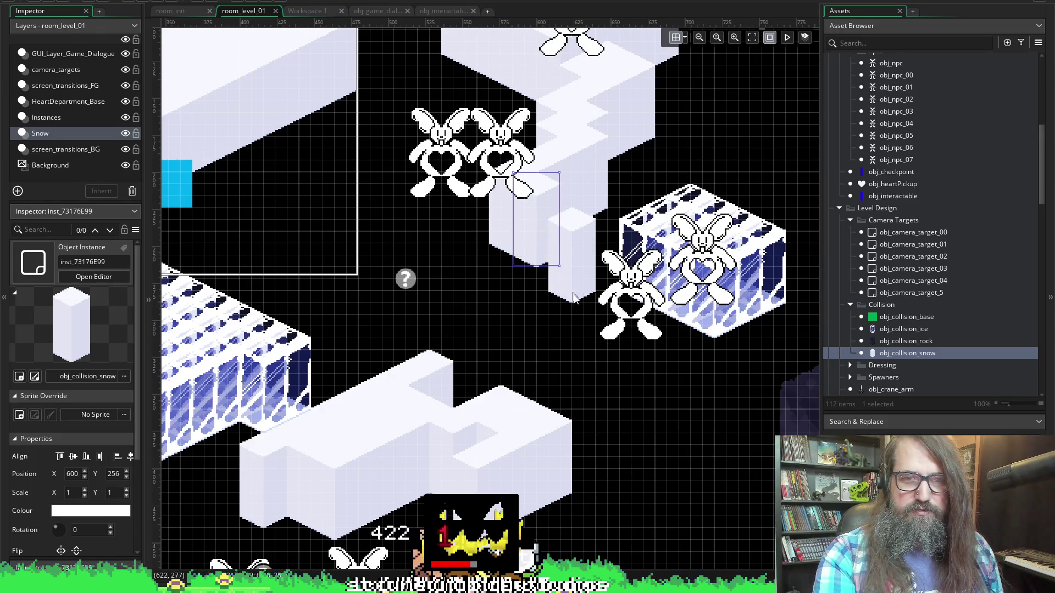
alt+click(564, 270)
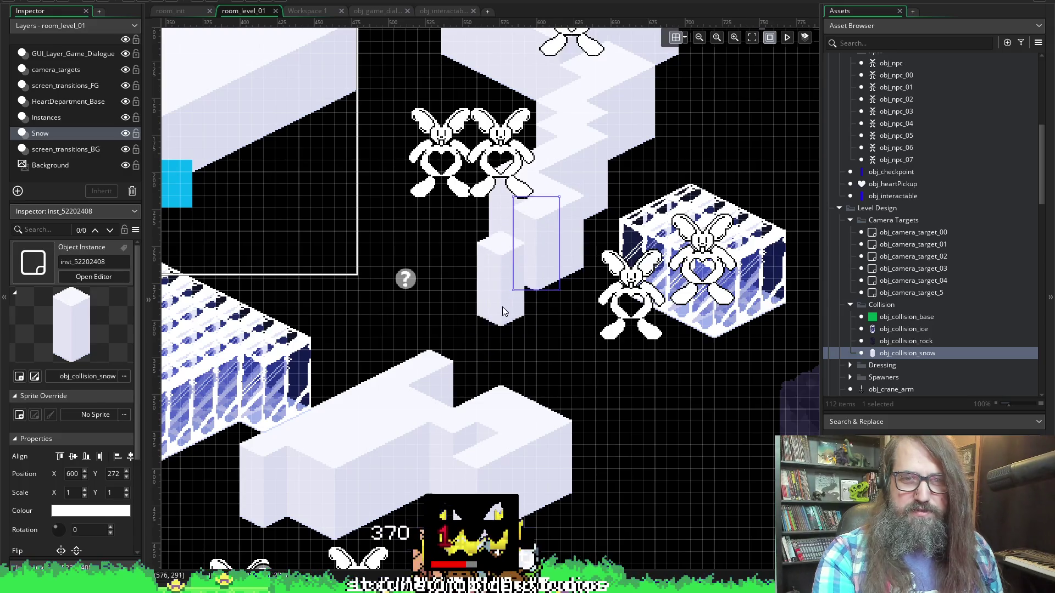
alt+click(502, 286)
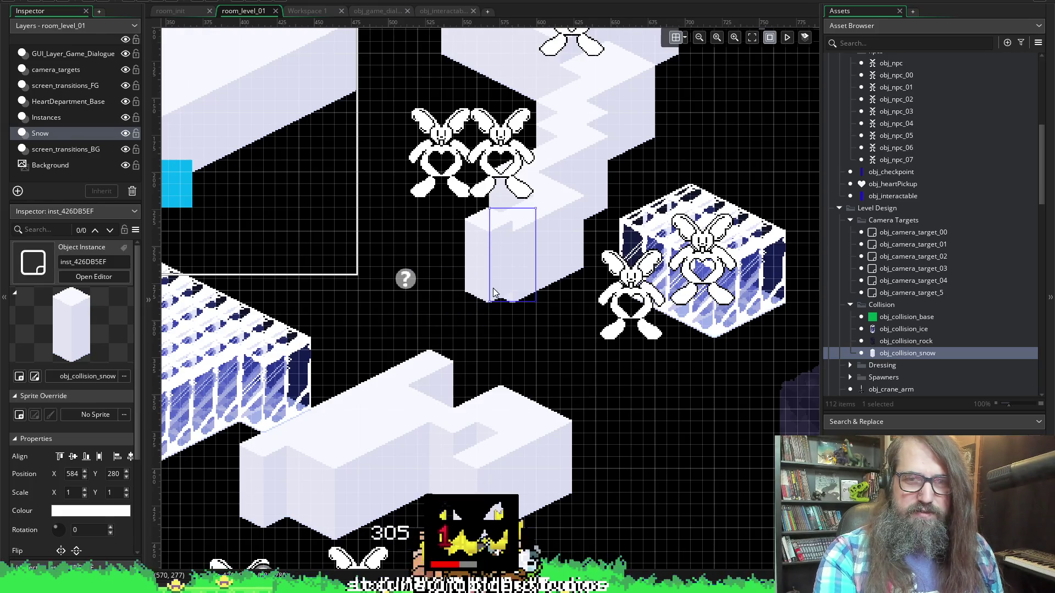
alt+click(493, 294)
alt+click(517, 307)
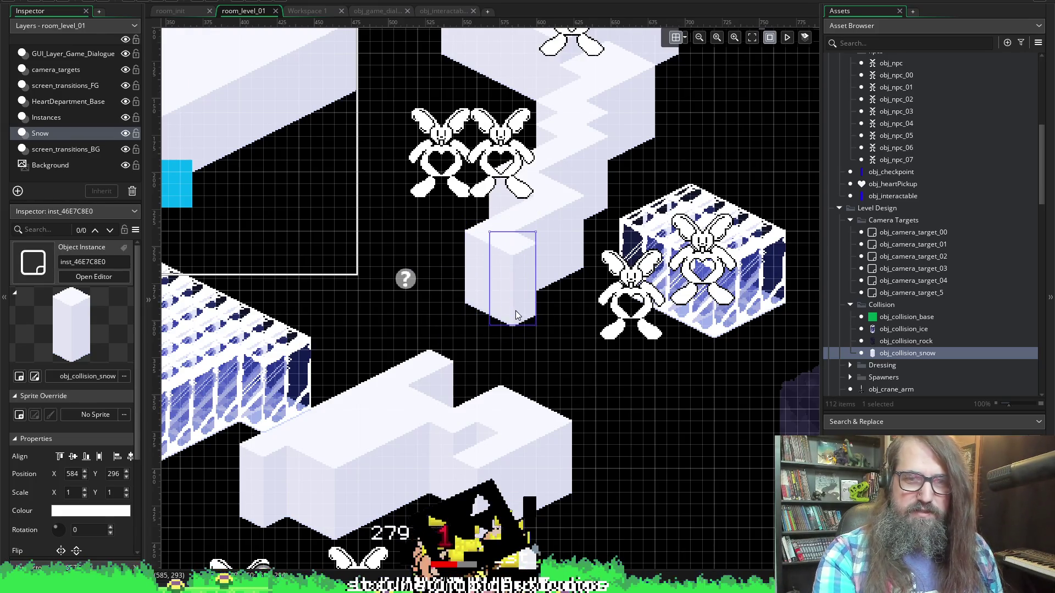
alt+click(561, 338)
alt+click(562, 350)
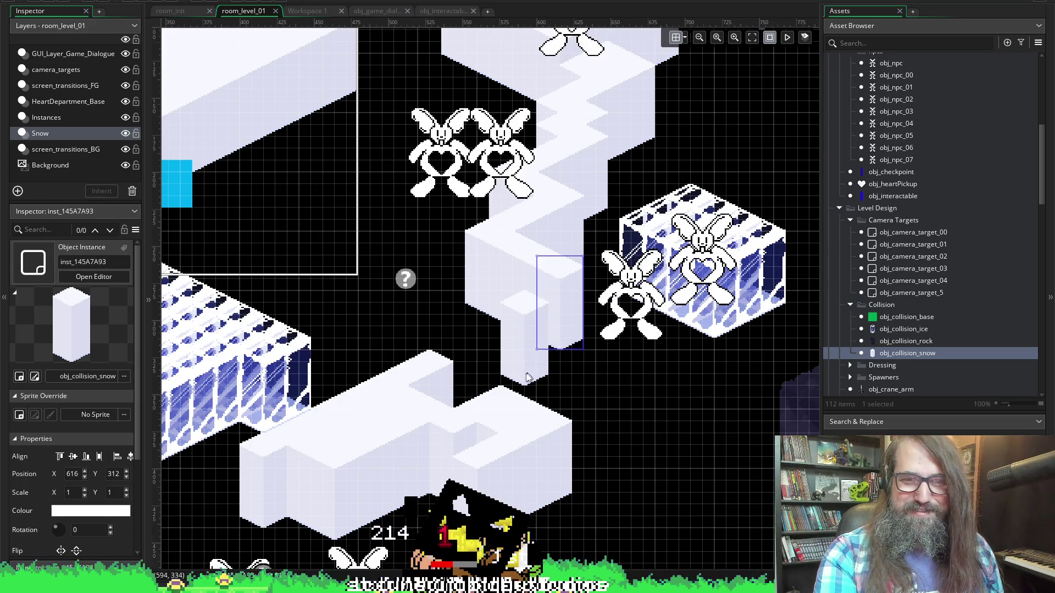
- Fill staircase gaps and extend the path down-right toward the ice-block bunny, fixing one misplaced block
alt+click(540, 301)
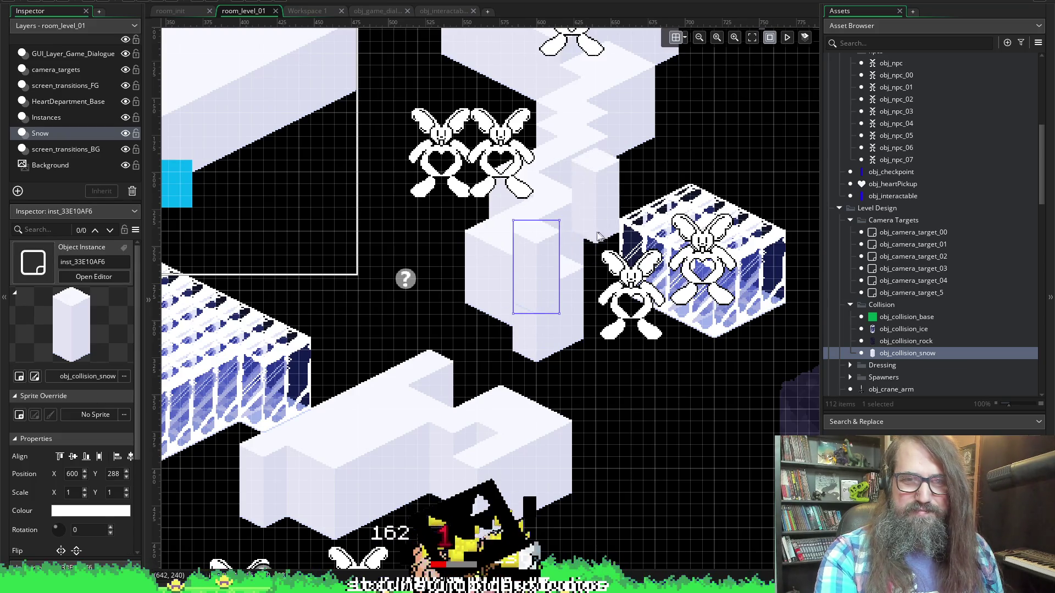
alt+click(564, 244)
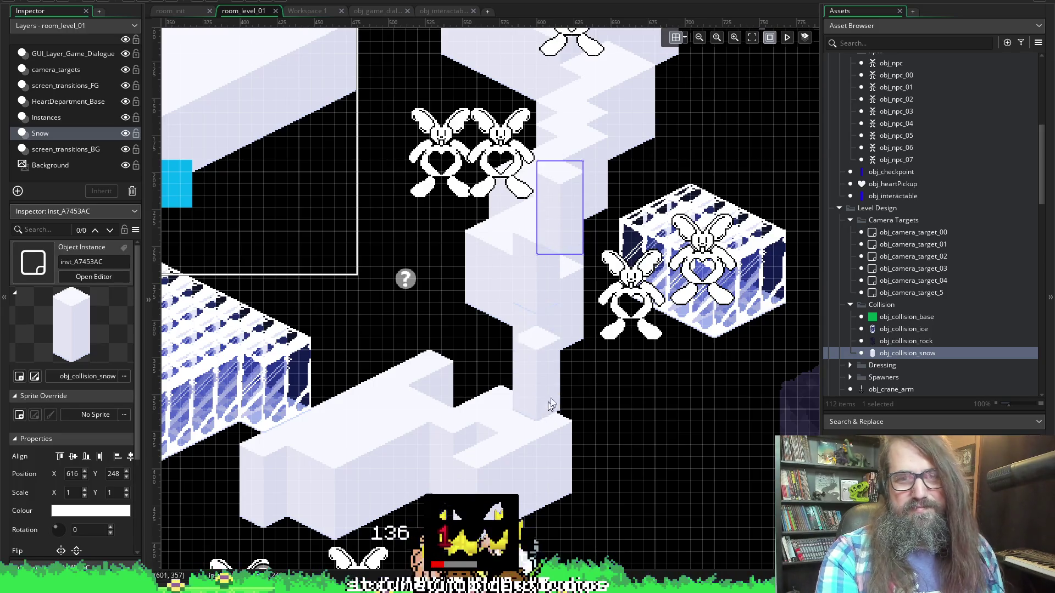
alt+click(559, 358)
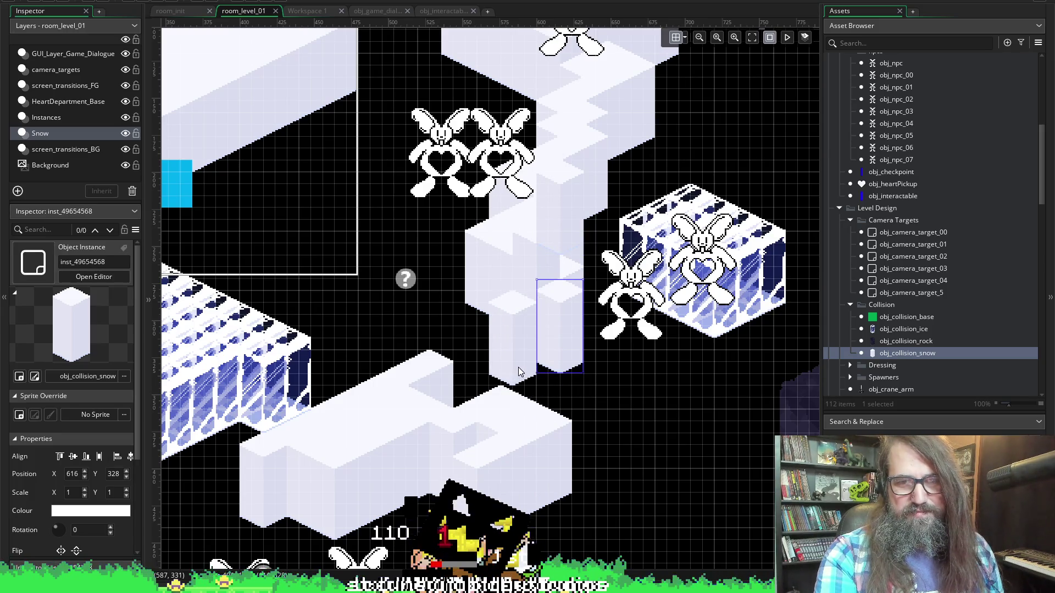
alt+click(582, 369)
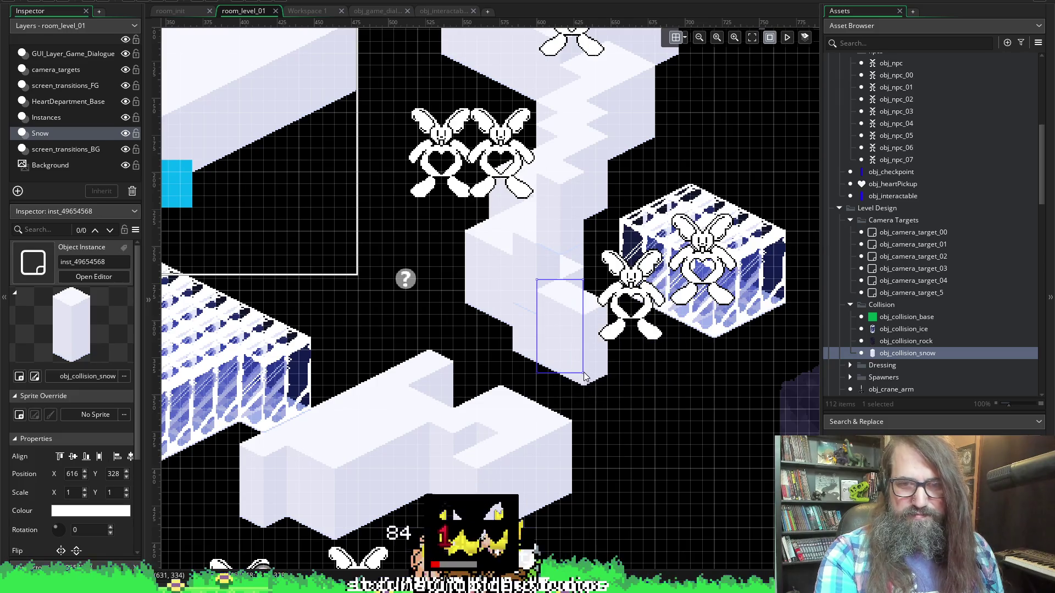
alt+click(626, 393)
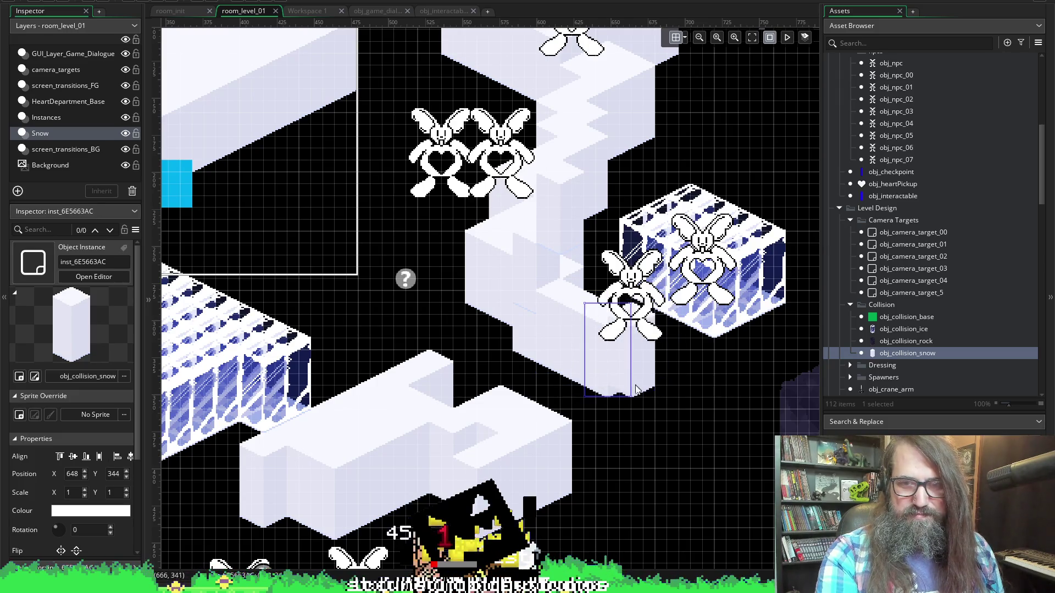
alt+click(648, 400)
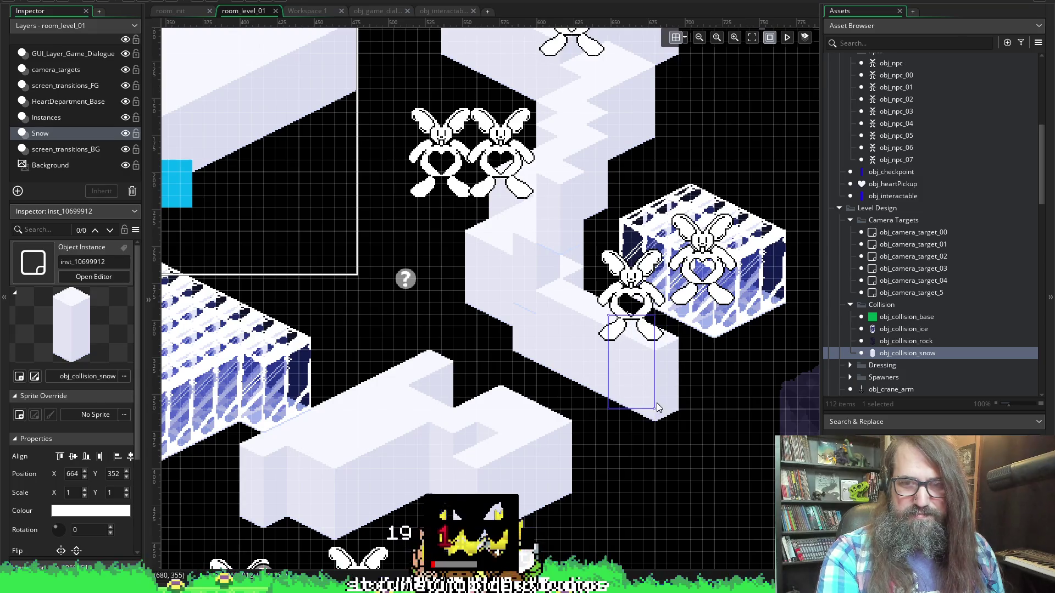
alt+click(591, 437)
key(ctrl+z)
alt+click(614, 405)
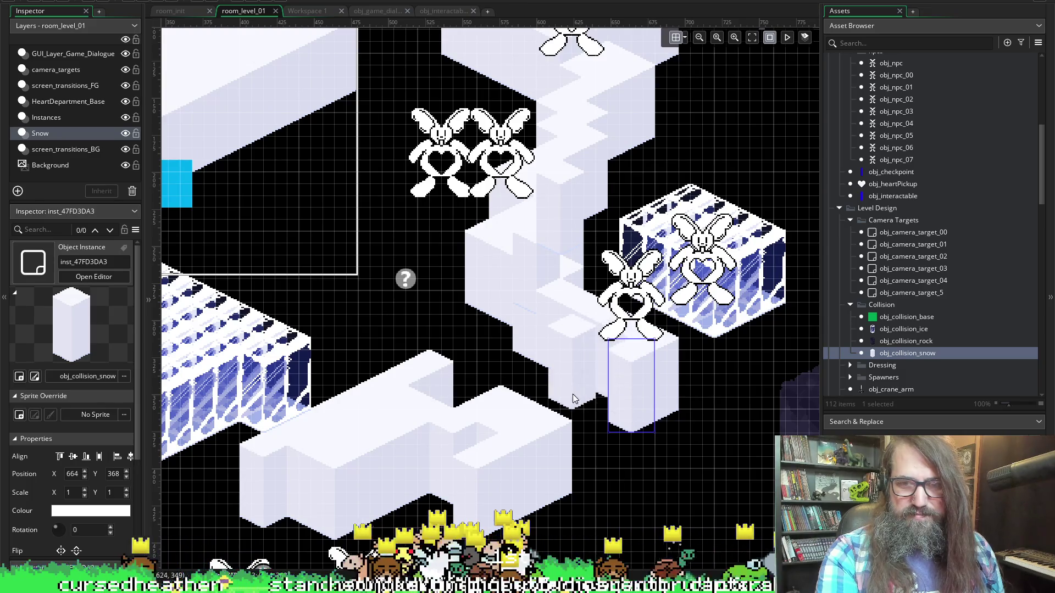
alt+click(609, 404)
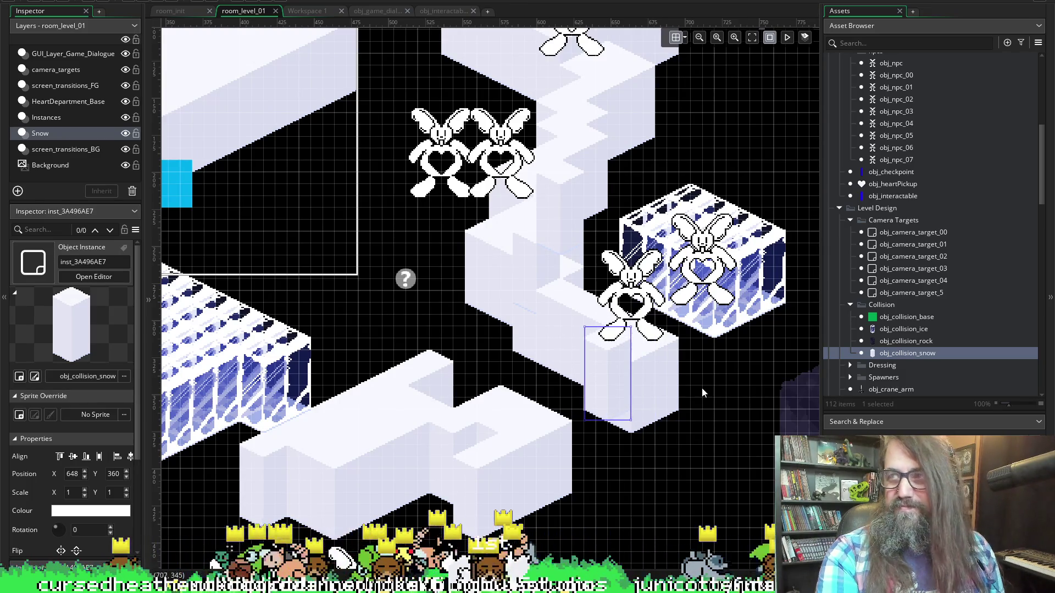
- Add the last snow steps down-left toward the lower platform, ending near 600,384
scroll(577, 351, up, 2)
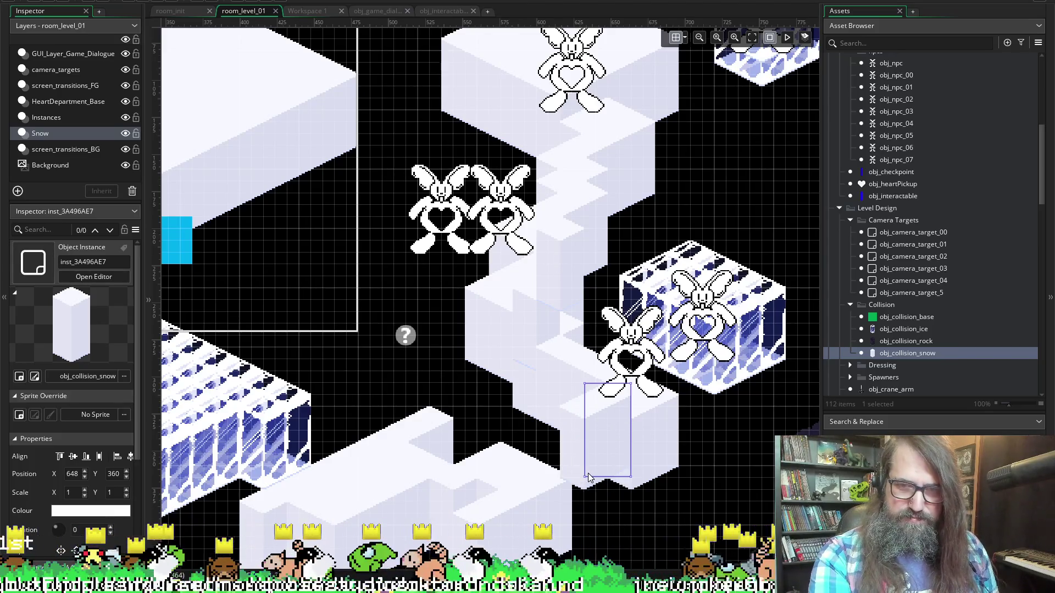
alt+click(582, 484)
alt+click(560, 494)
alt+click(536, 500)
scroll(566, 387, left, 10)
scroll(562, 368, right, 6)
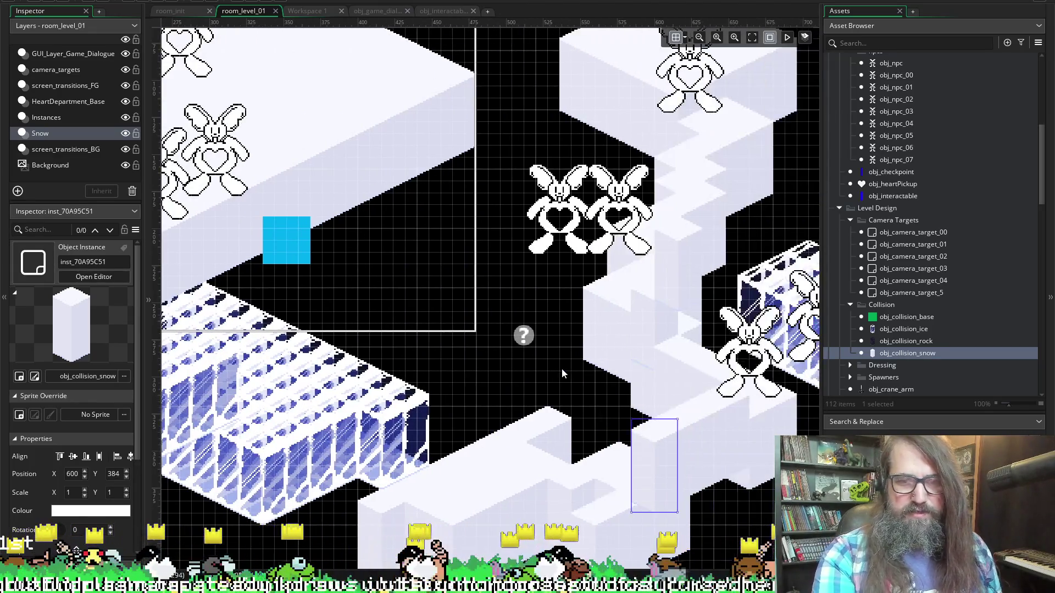
scroll(539, 416, left, 8)
scroll(592, 317, up, 5)
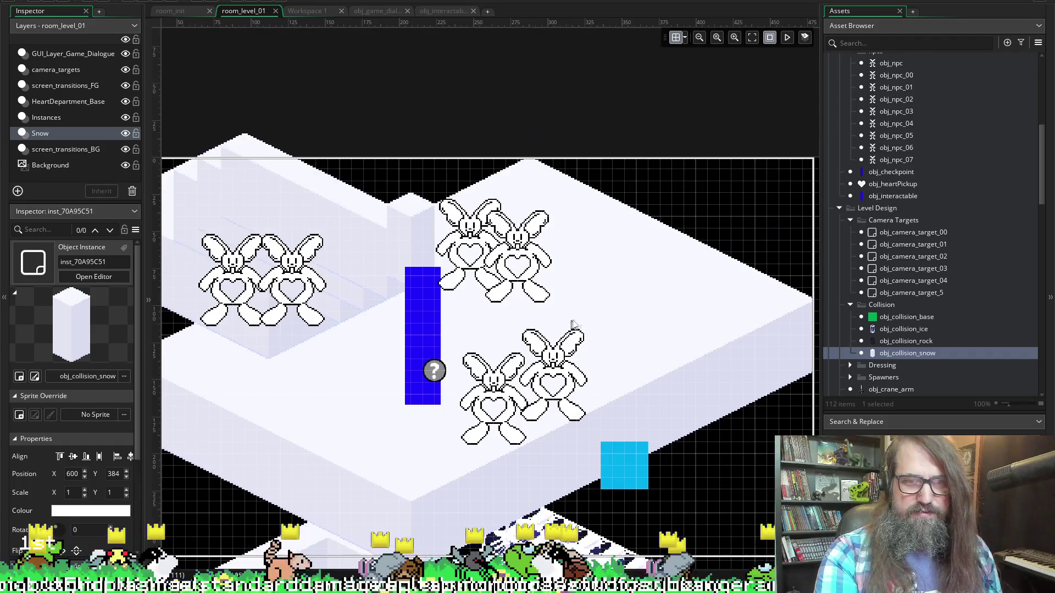
scroll(592, 318, down, 3)
scroll(589, 309, right, 5)
scroll(550, 300, down, 3)
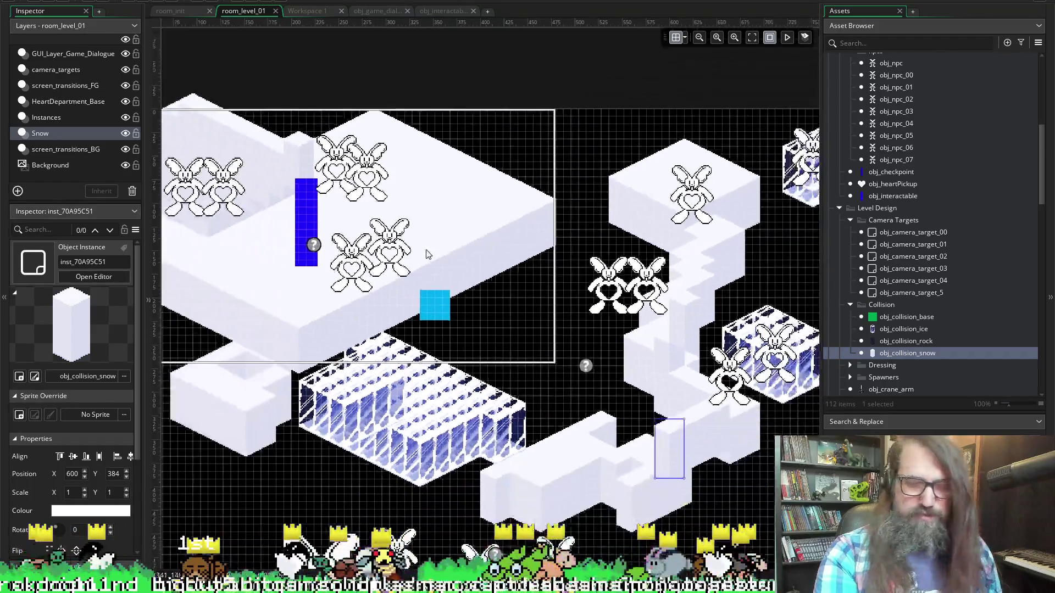
scroll(521, 289, down, 2)
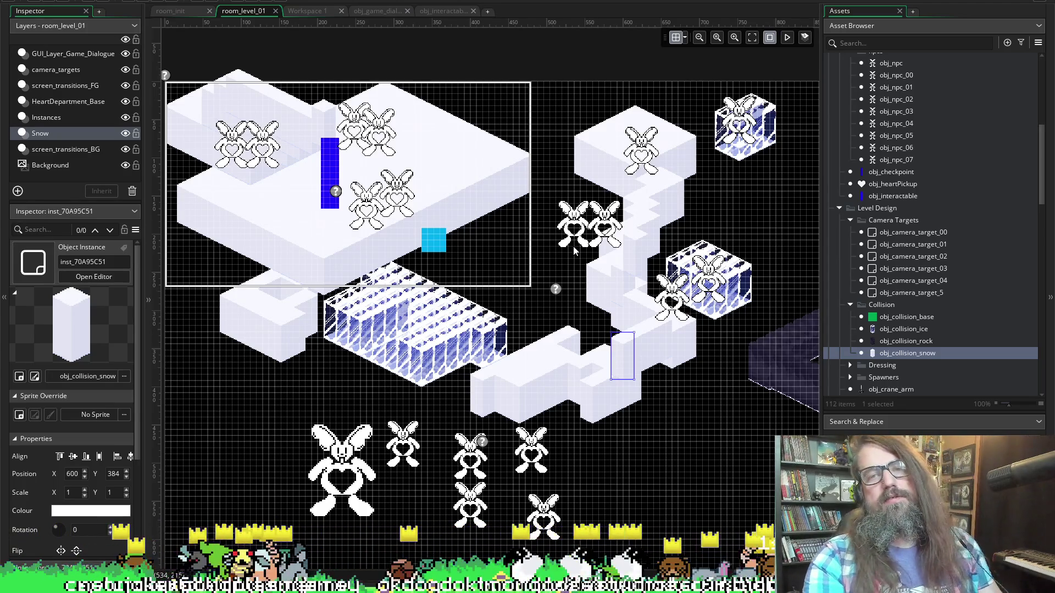
scroll(655, 165, up, 4)
scroll(654, 165, left, 5)
scroll(655, 164, down, 3)
scroll(658, 229, right, 7)
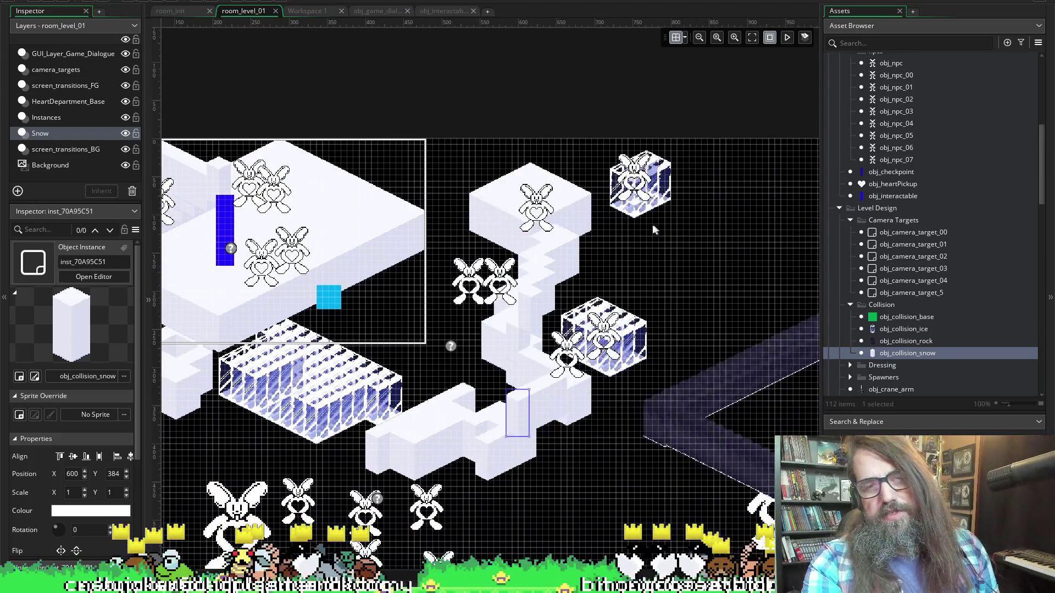
ctrl+scroll(605, 212, up, 5)
scroll(377, 196, up, 2)
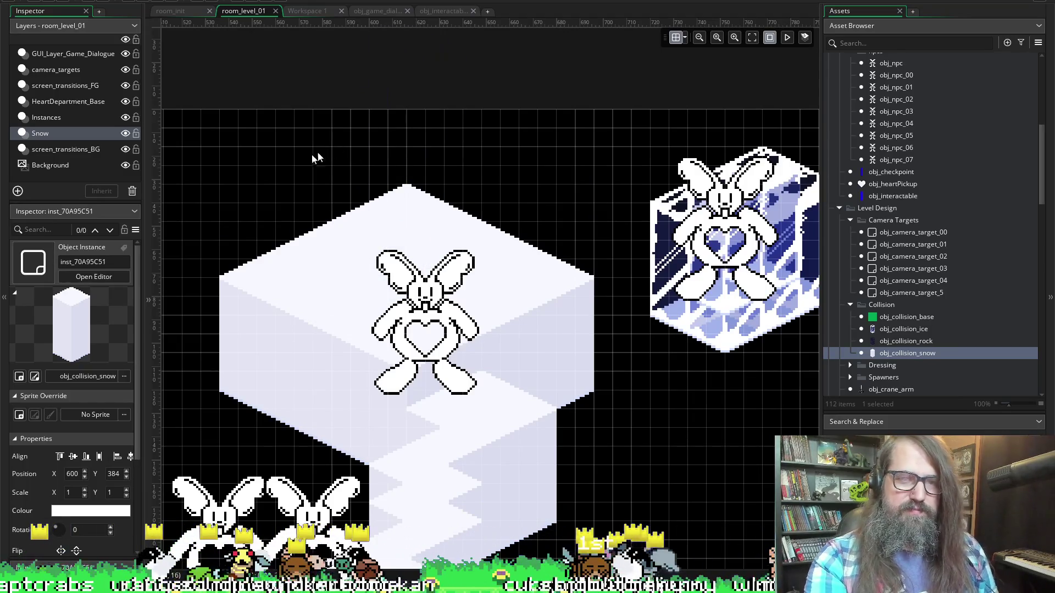
- Duplicate the bunny's 25-block snow platform and stack the copy above it
drag(328, 208, 630, 358)
mouse_move(489, 319)
mouse_down()
mouse_move(508, 336)
mouse_move(467, 177)
mouse_move(405, 165)
mouse_move(542, 276)
mouse_move(612, 215)
mouse_move(605, 299)
mouse_move(405, 117)
mouse_move(434, 131)
mouse_move(454, 156)
mouse_move(447, 170)
mouse_move(489, 212)
mouse_move(483, 198)
mouse_move(453, 209)
mouse_move(389, 183)
mouse_move(400, 193)
mouse_move(375, 213)
mouse_move(444, 213)
mouse_move(396, 243)
mouse_move(417, 229)
mouse_move(483, 238)
mouse_move(334, 280)
mouse_move(396, 258)
mouse_move(344, 266)
mouse_up()
click(400, 193)
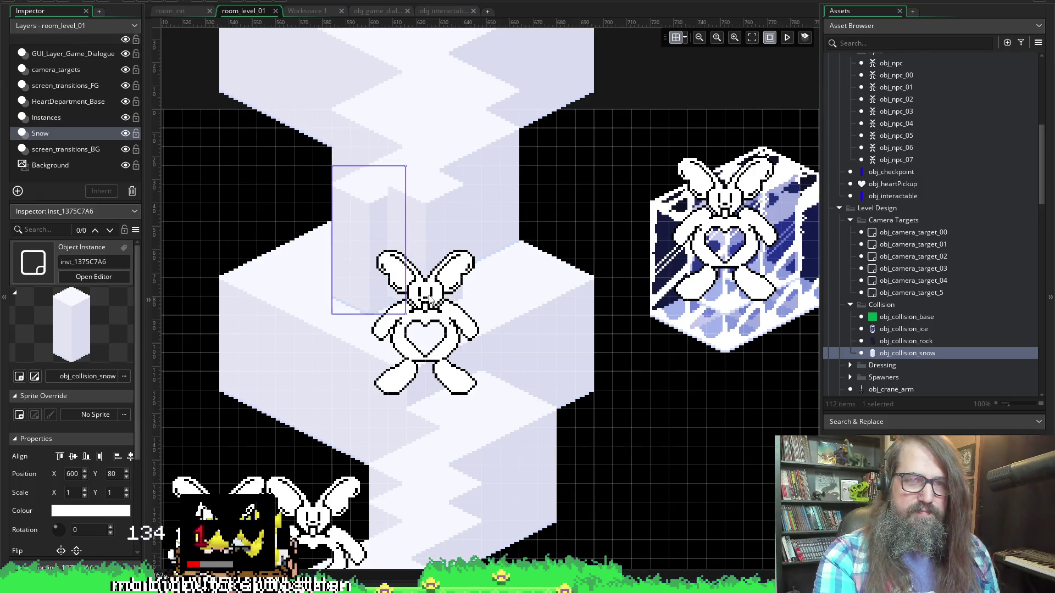
- Place a snow pillar on the raised stack and launch a test run of the game
alt+click(515, 259)
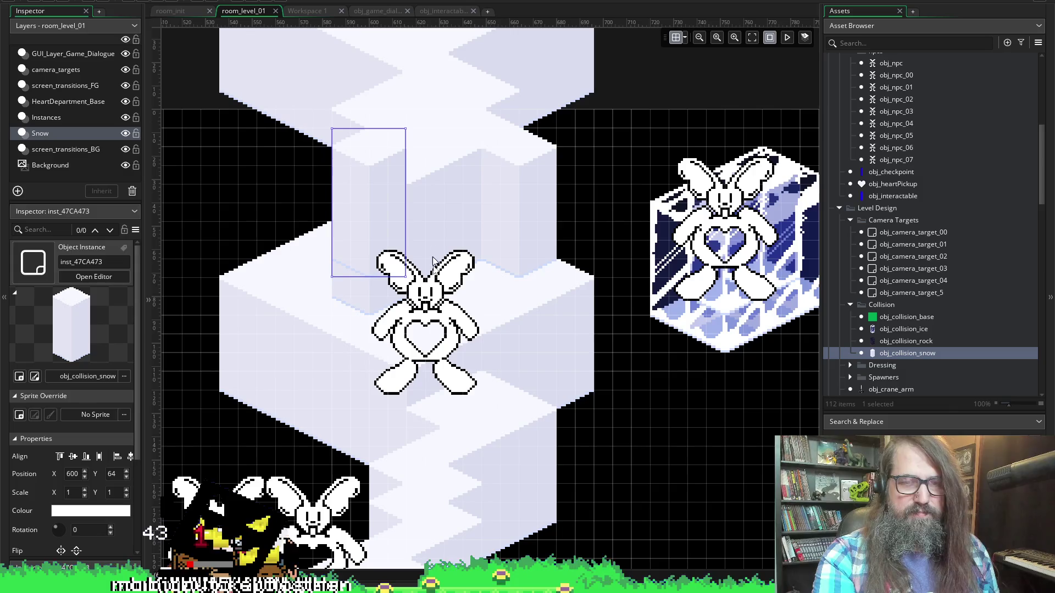
scroll(538, 275, down, 6)
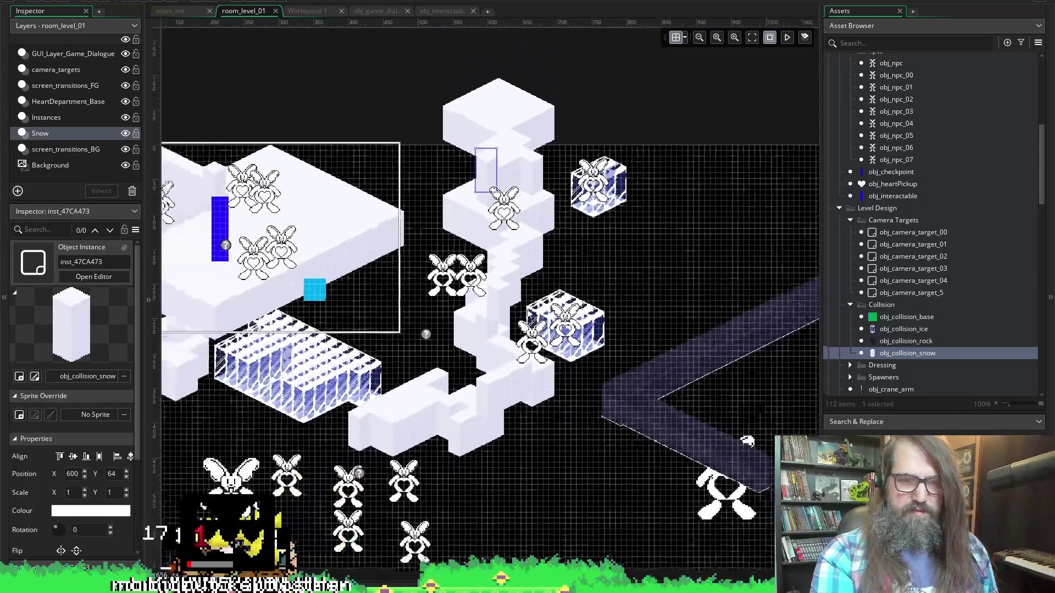
scroll(351, 382, left, 3)
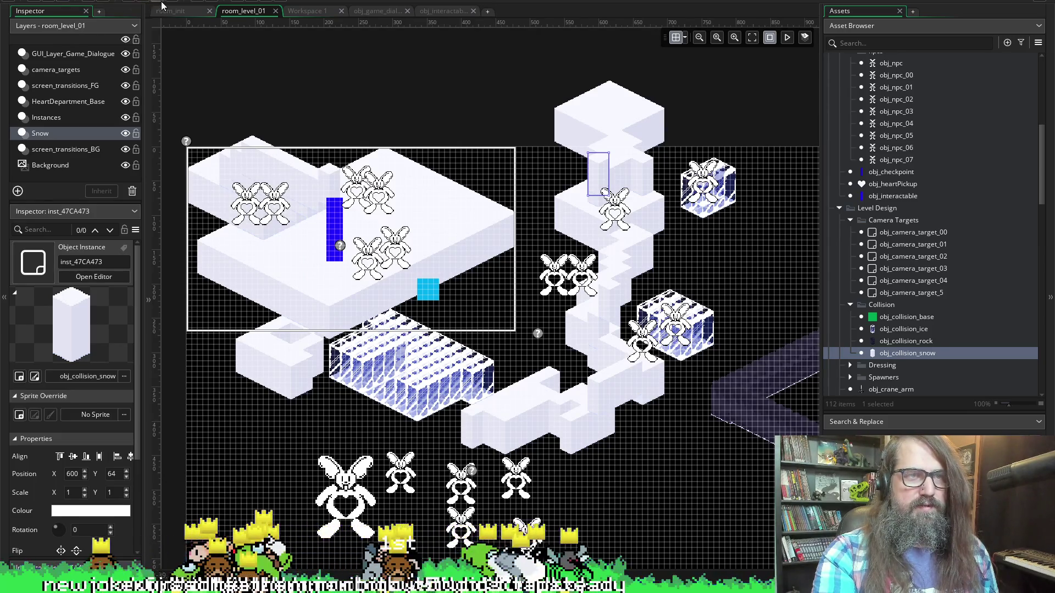
click(139, 1)
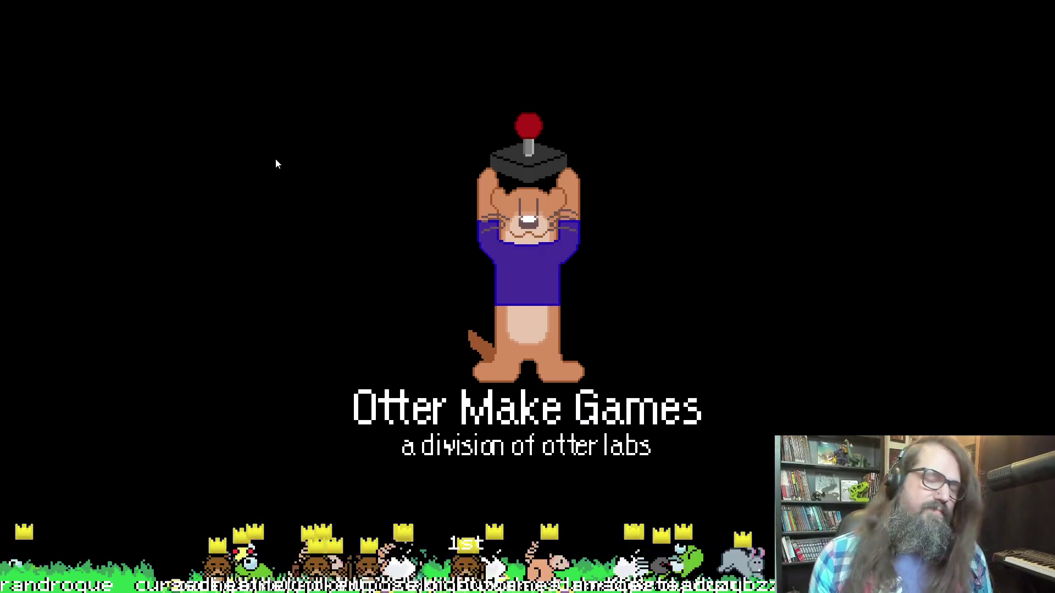
- Skip the Otter Make Games splash with Enter and start a new game
key(Return)
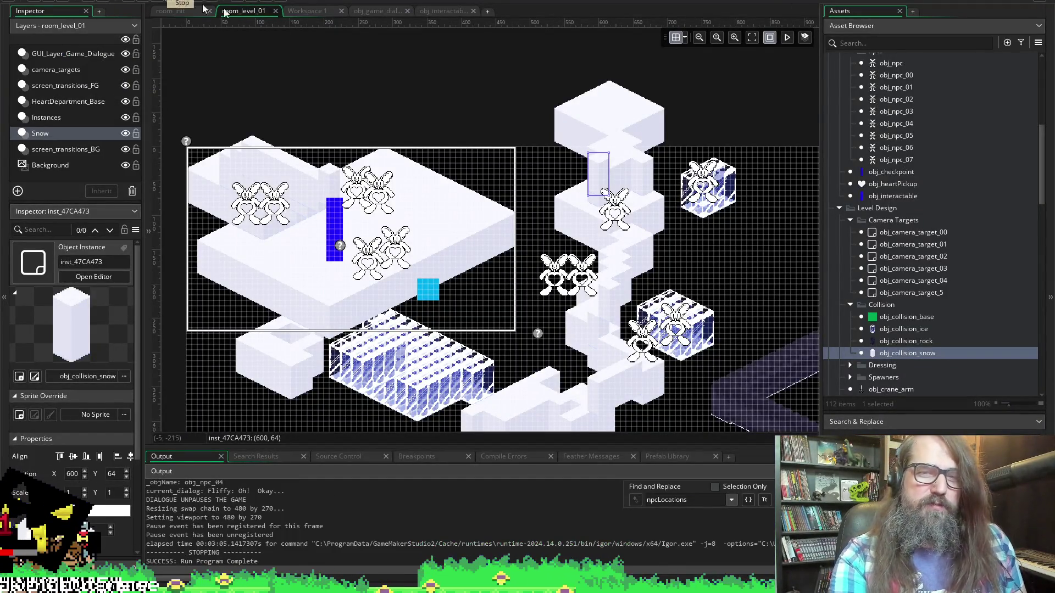
- Place four obj_collision_snow blocks in a row beside the staircase
scroll(500, 176, right, 3)
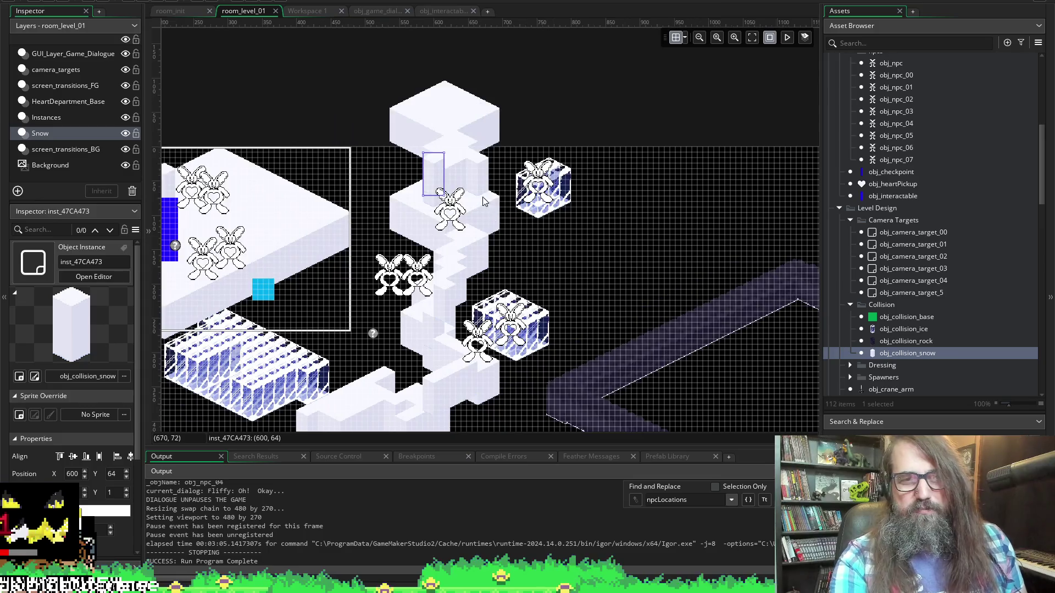
scroll(543, 246, up, 2)
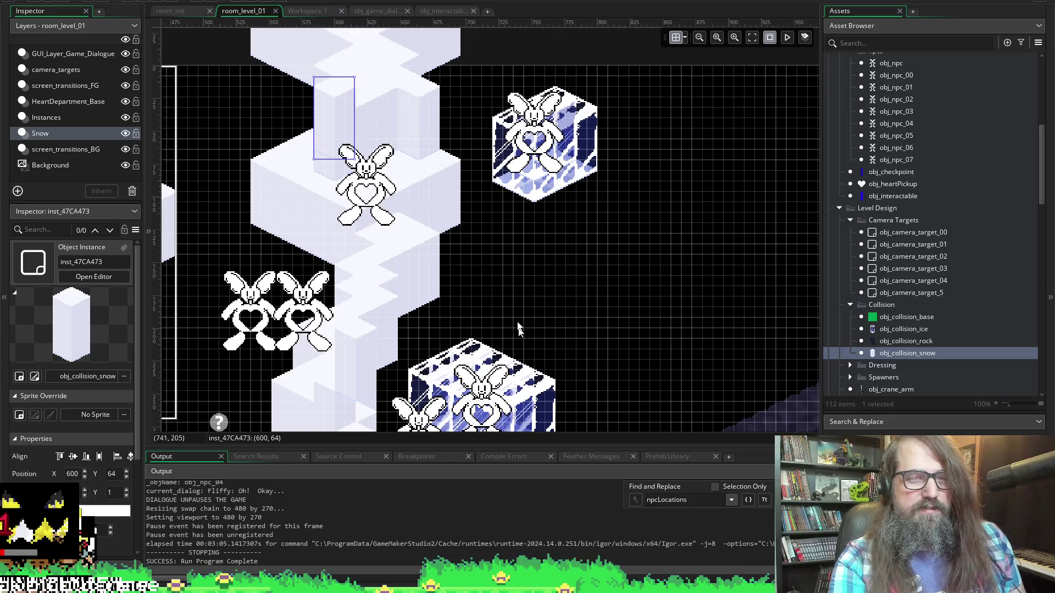
scroll(496, 282, left, 3)
scroll(547, 256, down, 3)
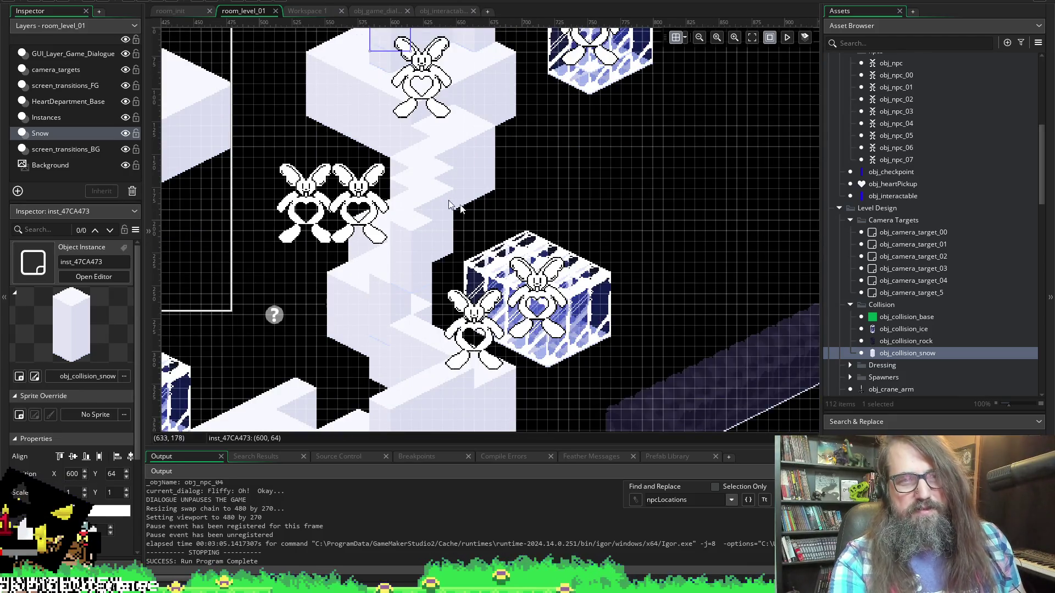
alt+click(493, 196)
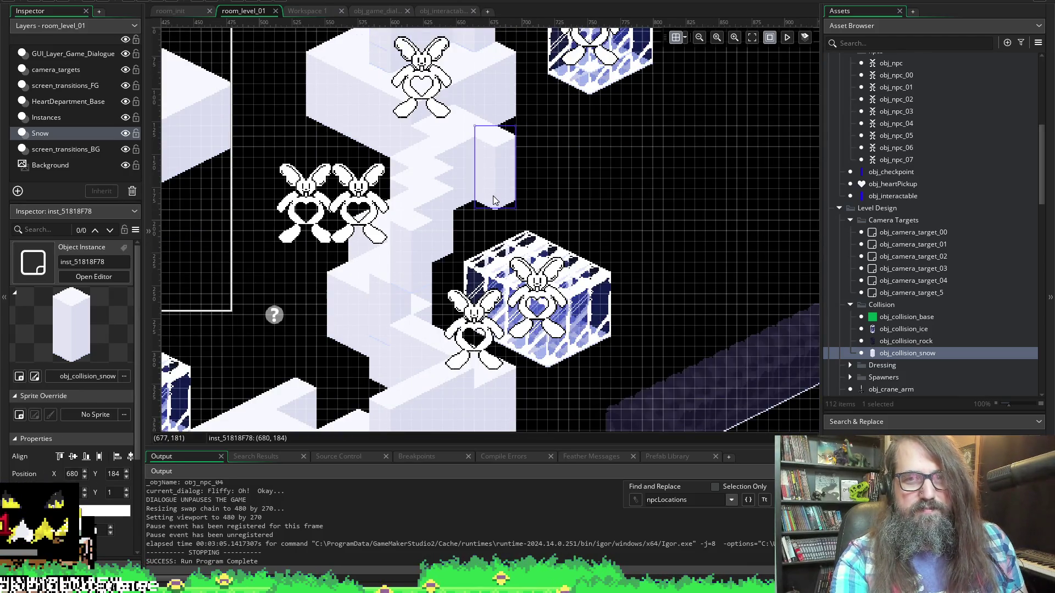
alt+click(477, 208)
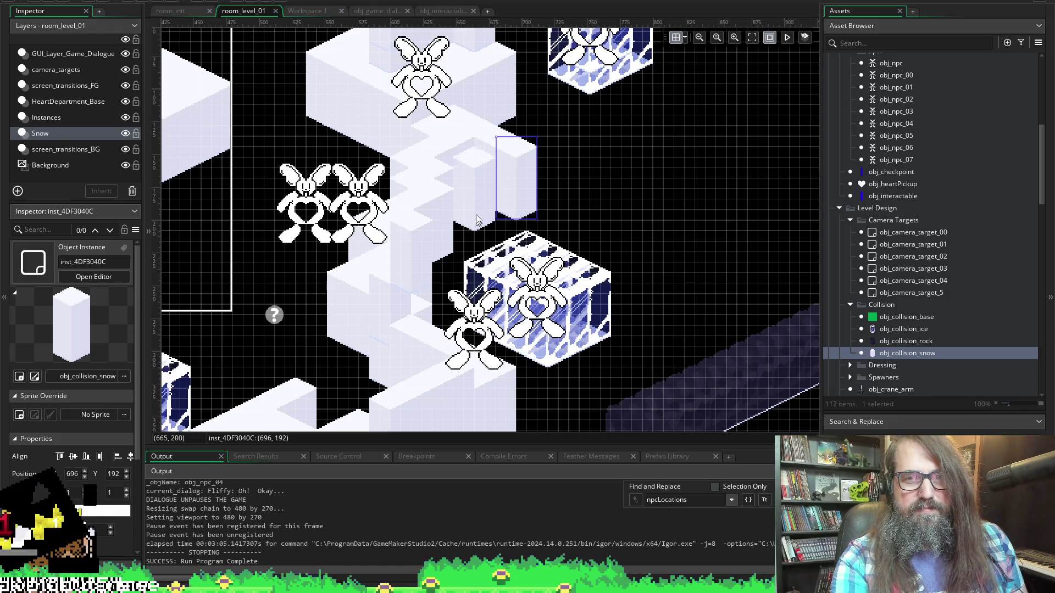
alt+click(496, 218)
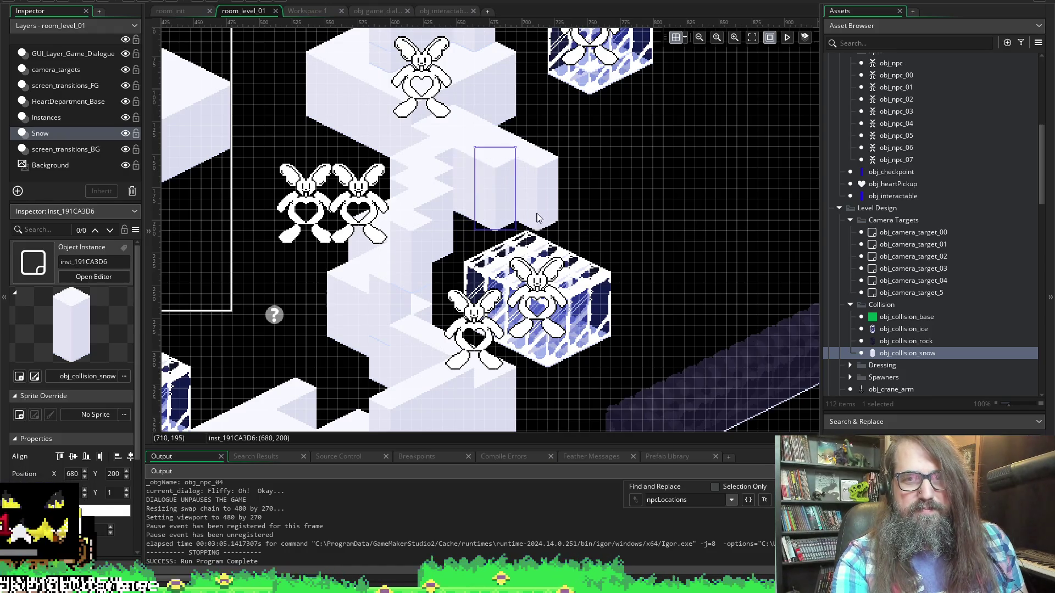
alt+click(541, 213)
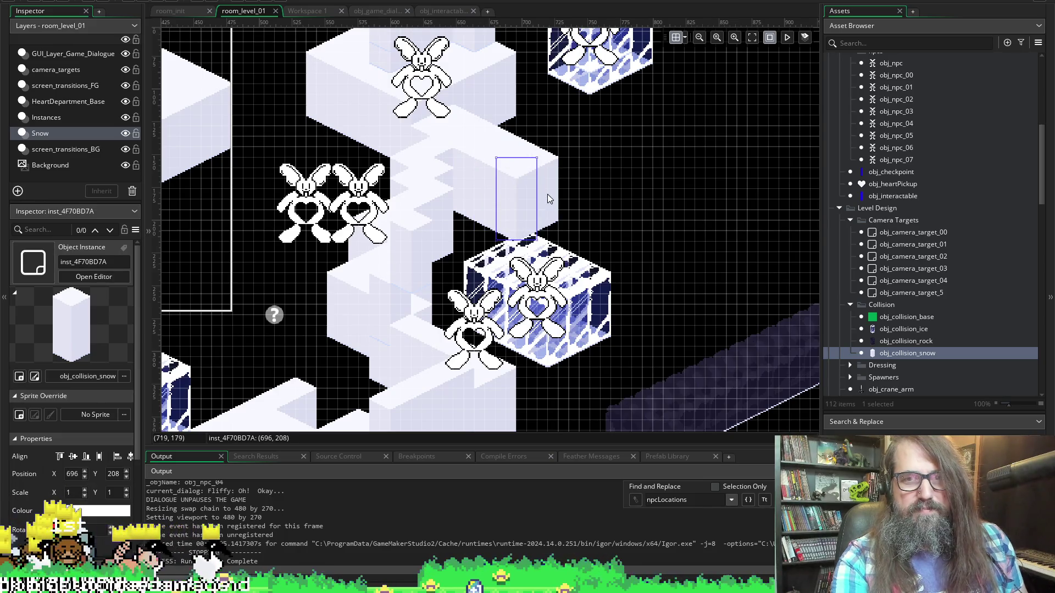
- Shift two new blocks down-right, duplicate the rightmost leftward, delete the extra, and seat the pillar at 776,192
drag(543, 204, 561, 219)
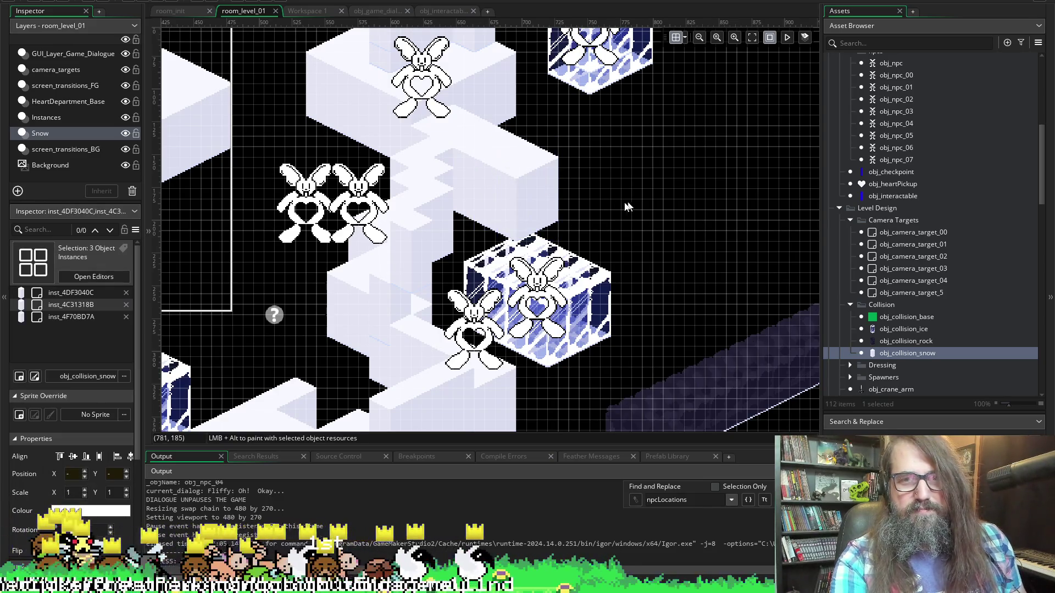
click(527, 206)
mouse_move(556, 198)
mouse_down()
mouse_move(589, 247)
mouse_move(578, 225)
mouse_move(610, 187)
mouse_move(662, 193)
mouse_move(637, 208)
mouse_move(571, 204)
mouse_move(589, 201)
mouse_move(546, 176)
mouse_move(533, 183)
mouse_move(593, 207)
mouse_move(566, 189)
mouse_up()
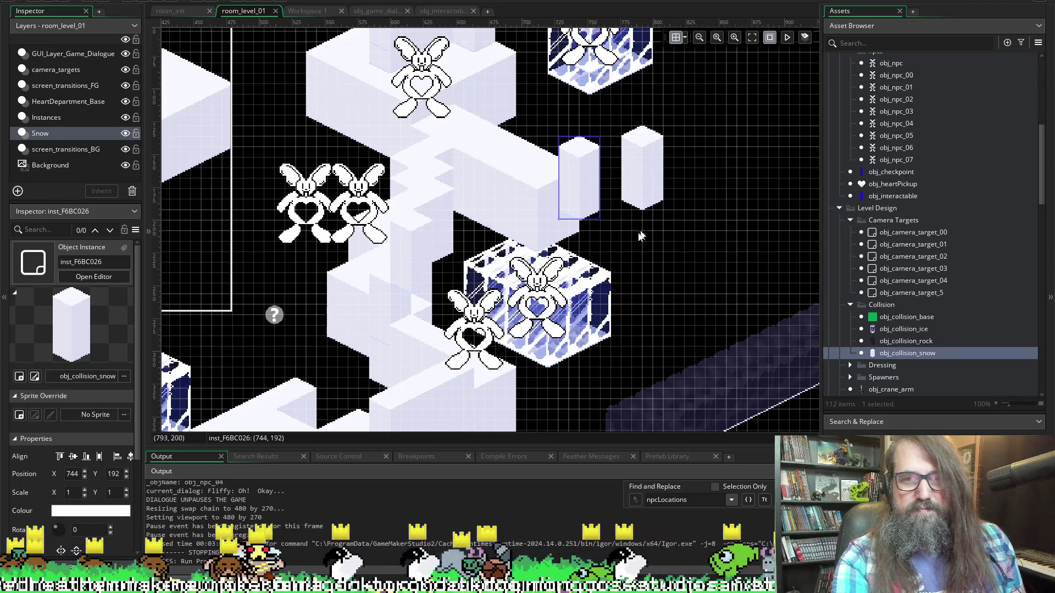
click(655, 184)
drag(655, 184, 592, 175)
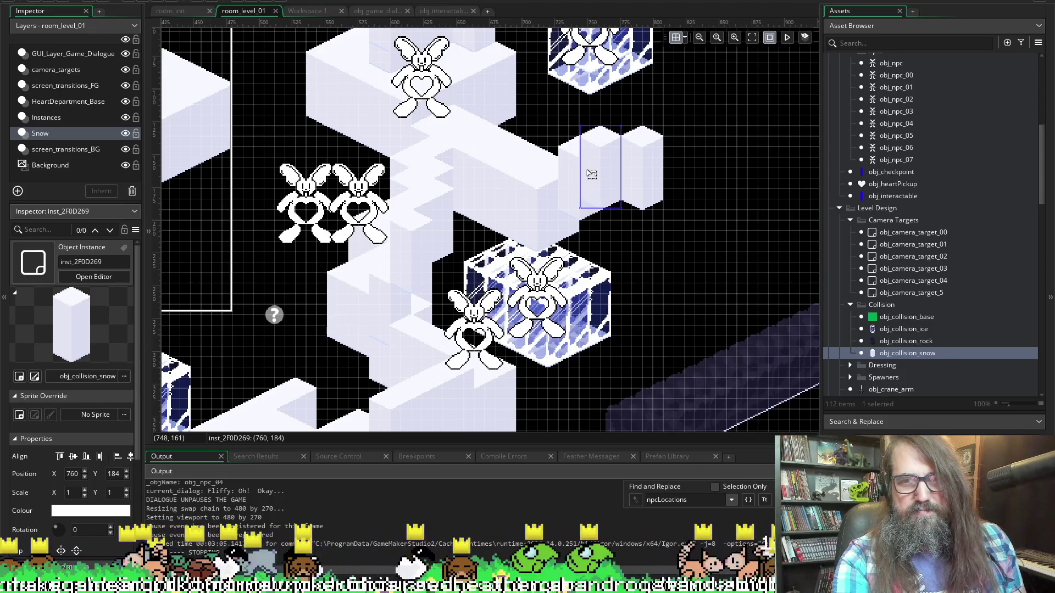
click(657, 192)
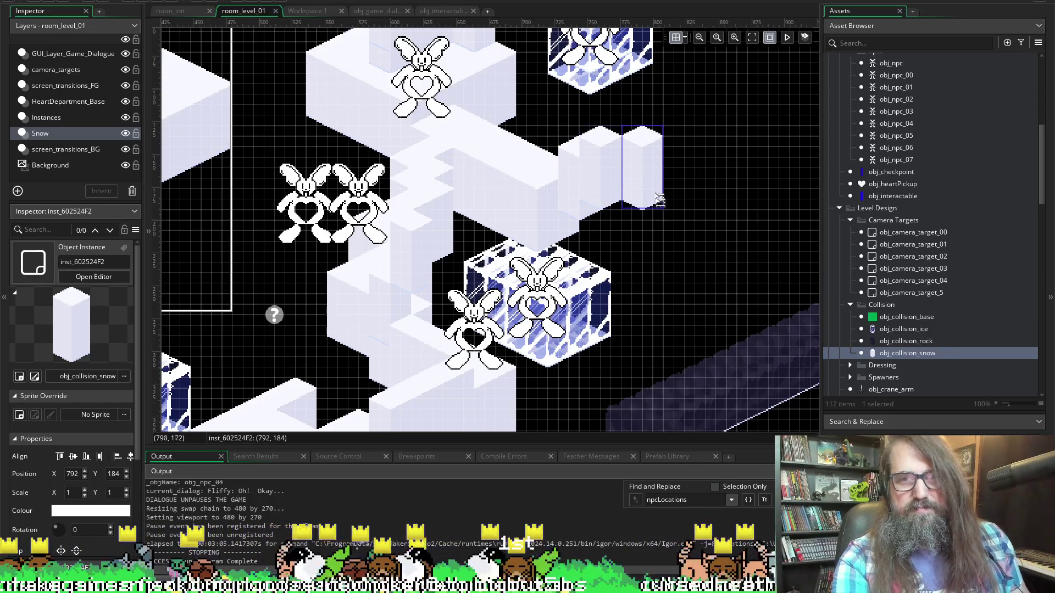
key(Delete)
mouse_move(603, 164)
mouse_down()
mouse_move(634, 176)
mouse_move(616, 197)
mouse_move(626, 196)
mouse_up()
scroll(522, 197, up, 3)
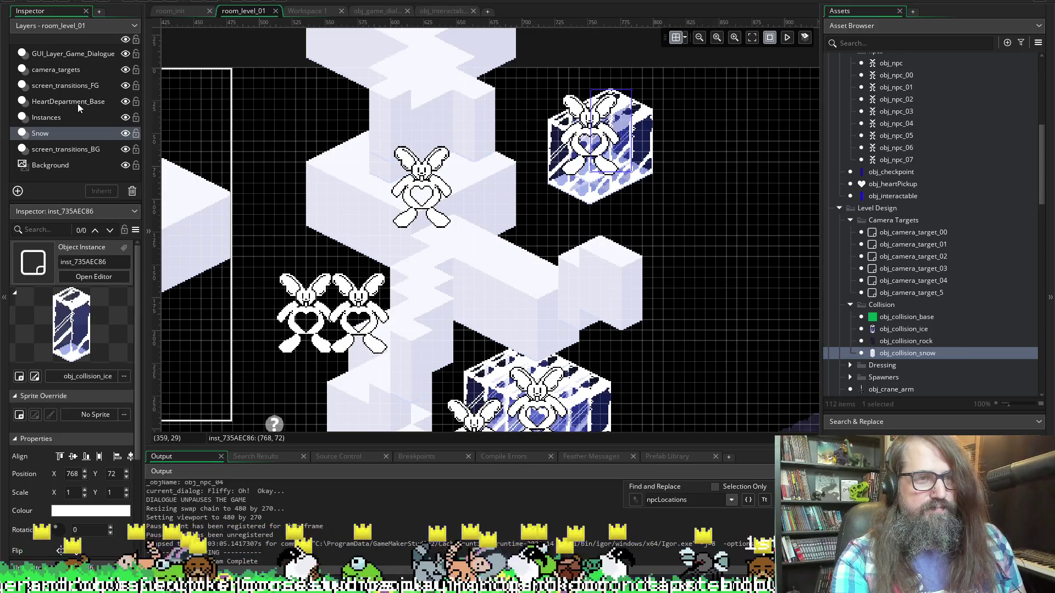
- On the Instances layer, move the obj_npc_01 bunny down-left onto the snow platform
click(62, 119)
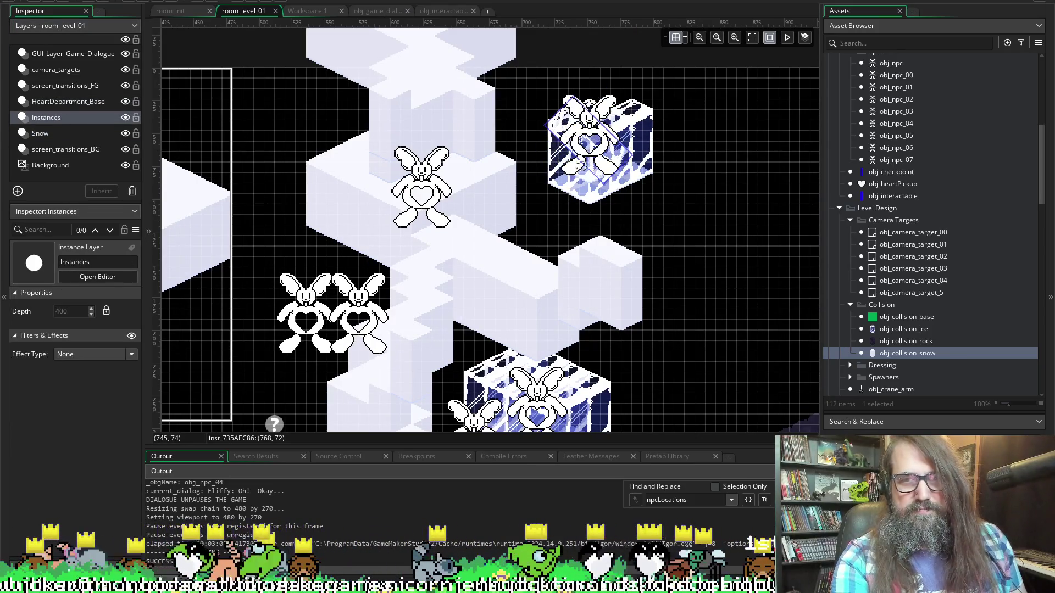
click(580, 144)
drag(580, 144, 539, 204)
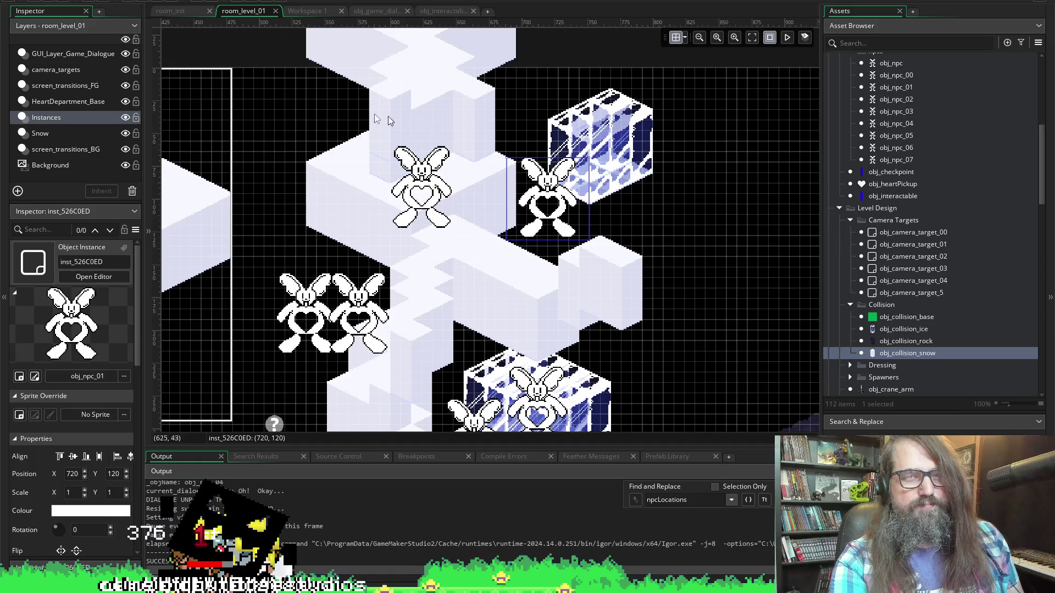
- On the Snow layer, move the six-piece ice cube down-left to encase the bunny at 720,120
click(49, 102)
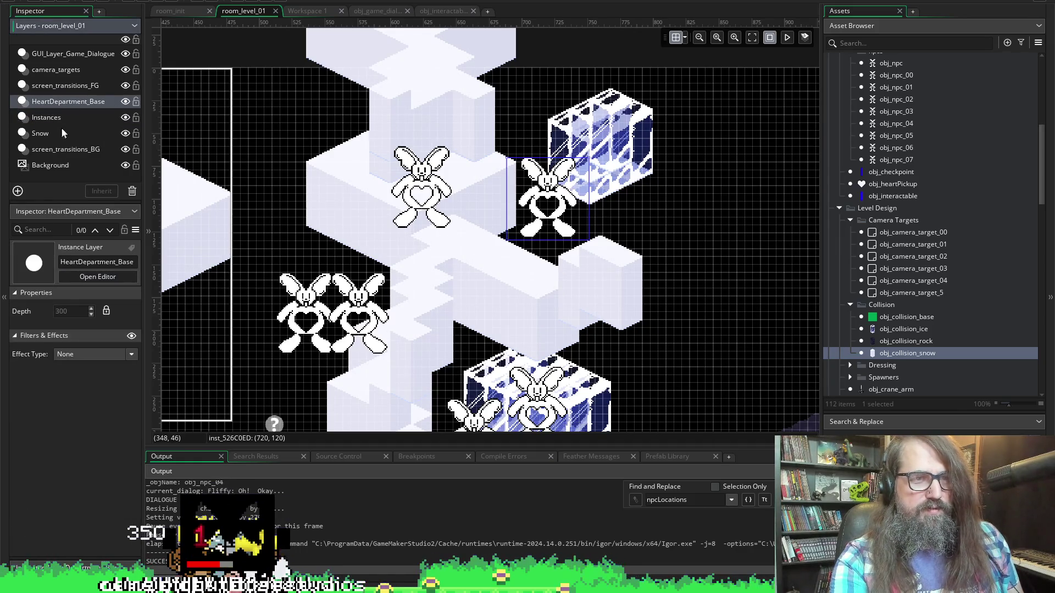
click(61, 133)
click(650, 165)
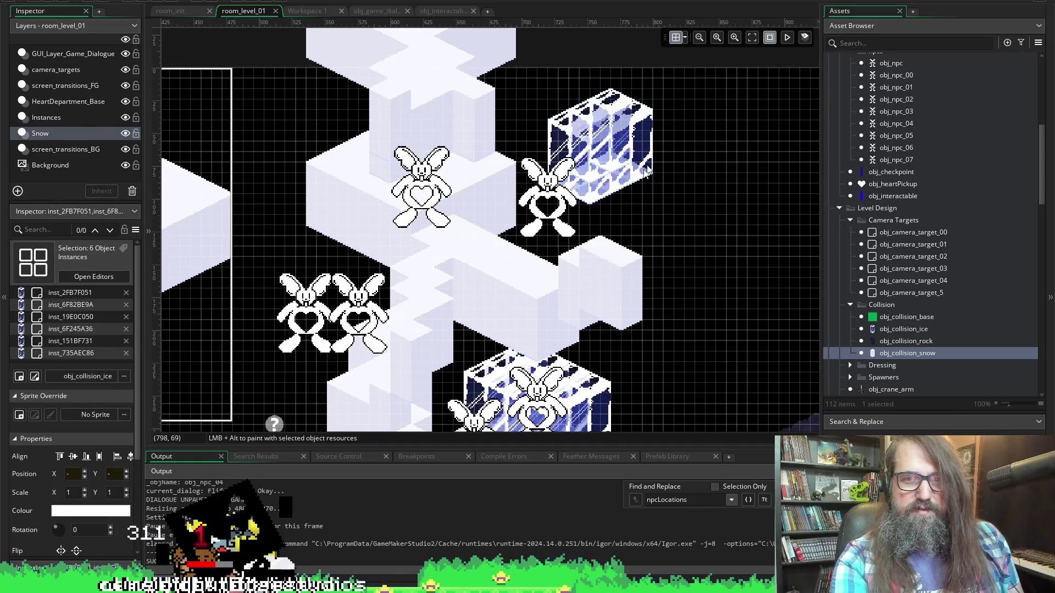
mouse_move(639, 113)
mouse_down()
mouse_move(547, 180)
mouse_move(548, 194)
mouse_up()
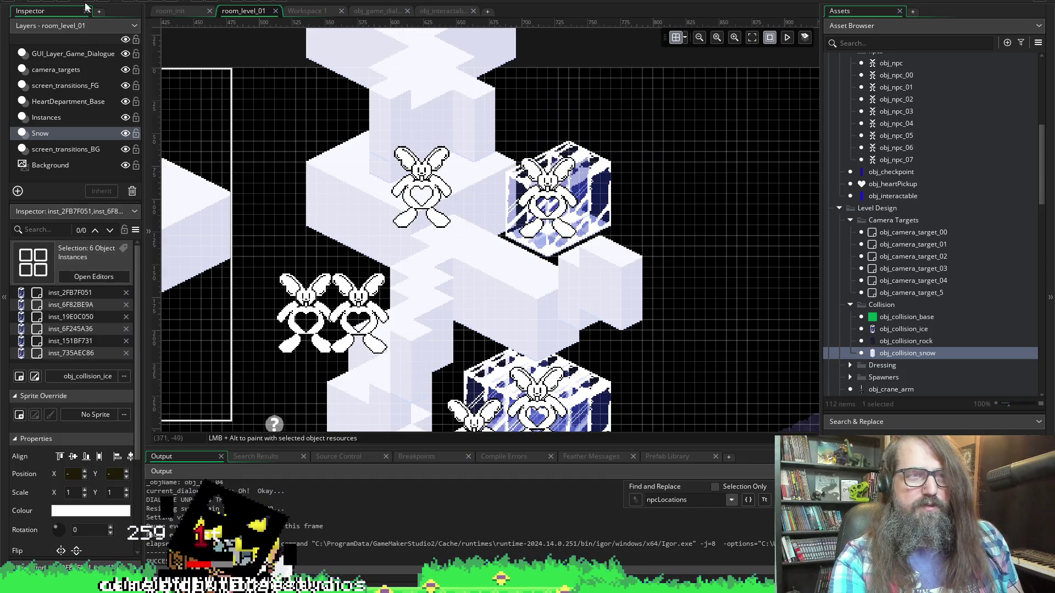
click(427, 15)
- Bring up obj_game_dialogue's Create event and read through its code
click(385, 14)
scroll(567, 297, down, 10)
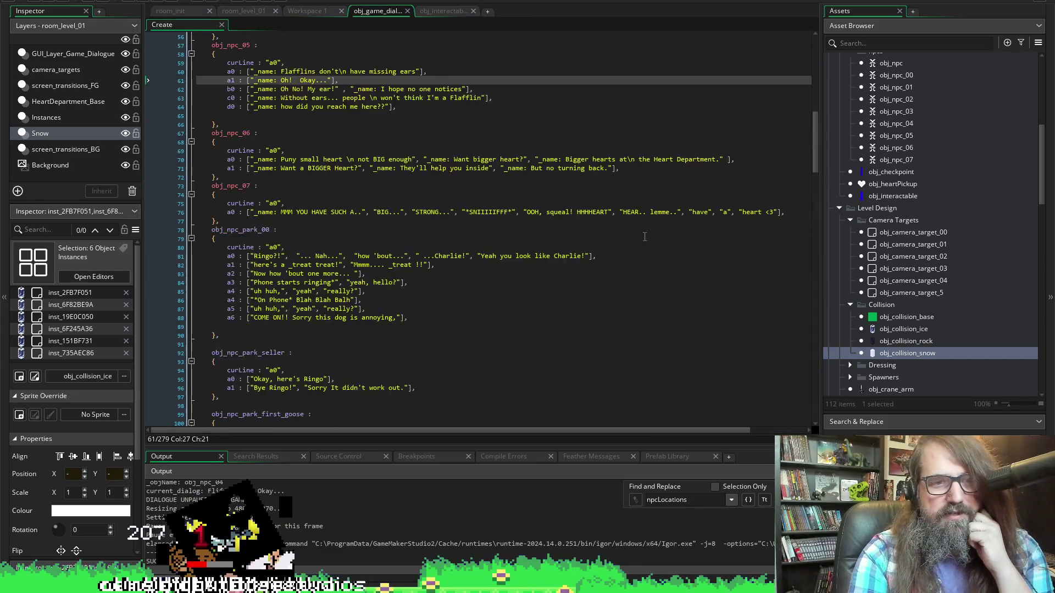
scroll(567, 296, down, 12)
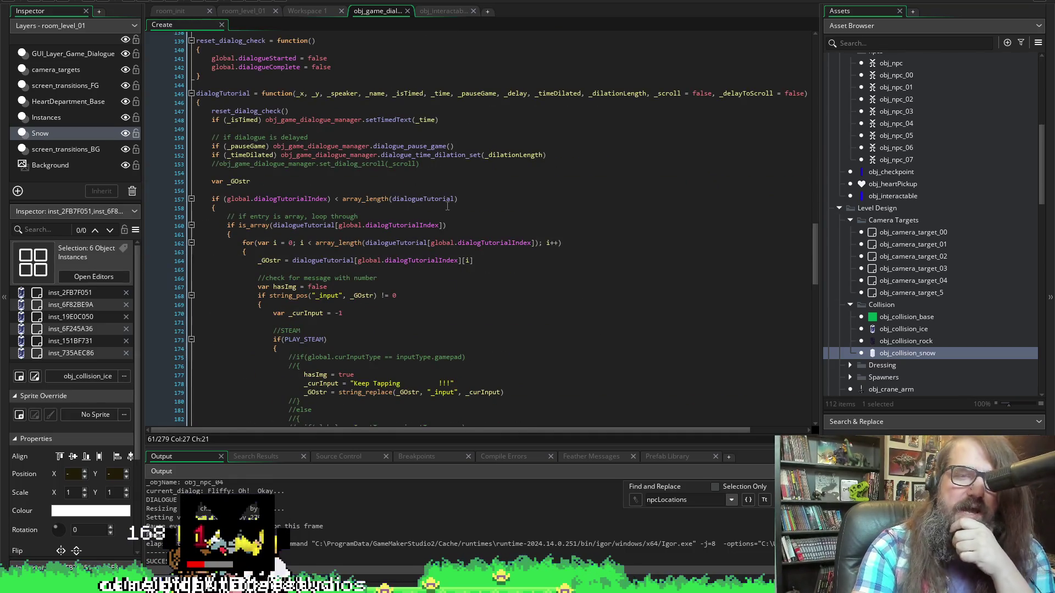
scroll(444, 242, down, 3)
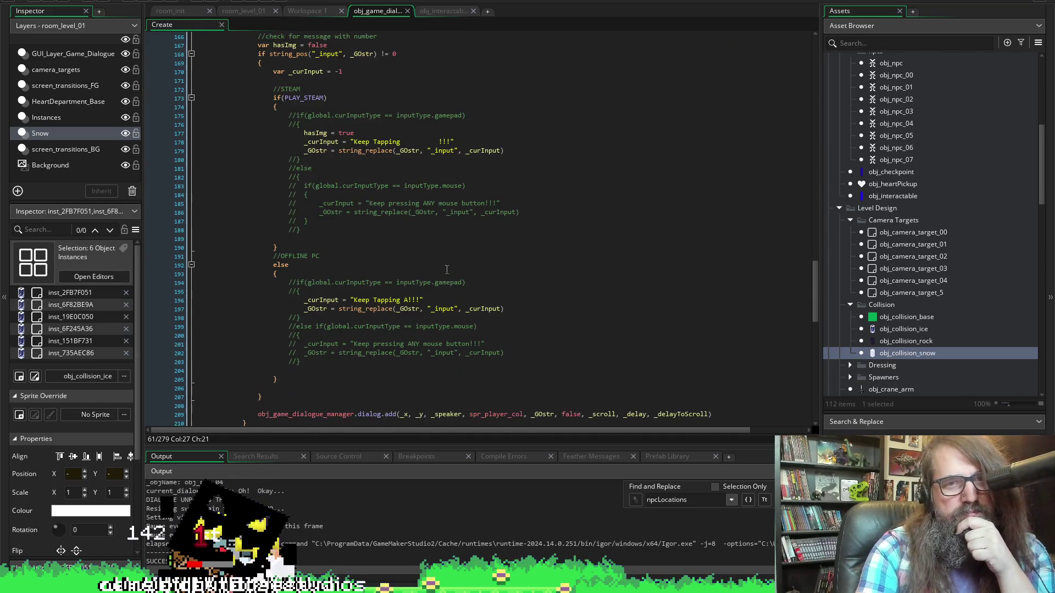
scroll(681, 258, down, 5)
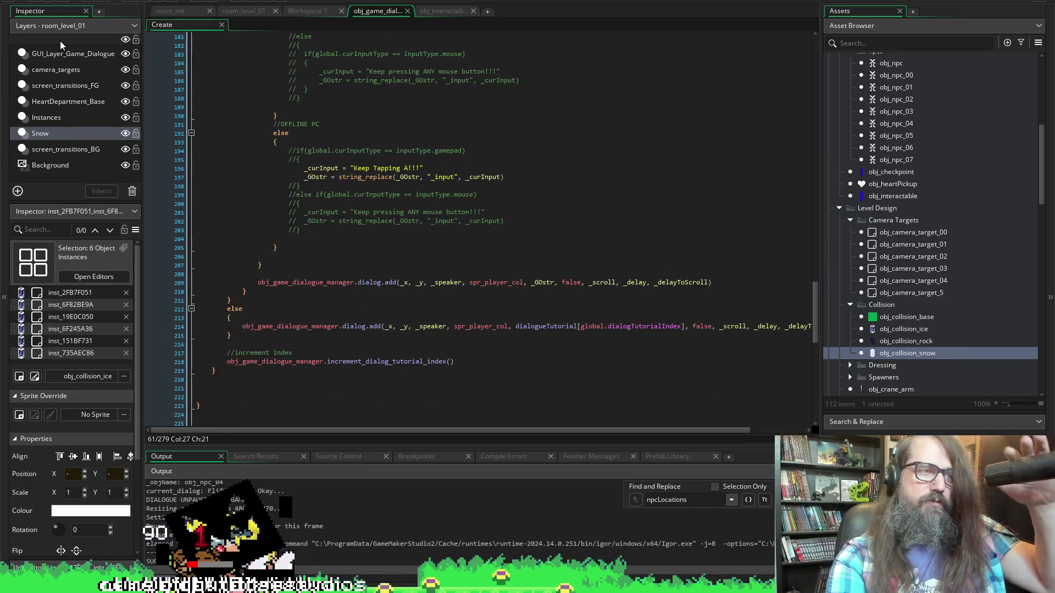
scroll(379, 173, up, 11)
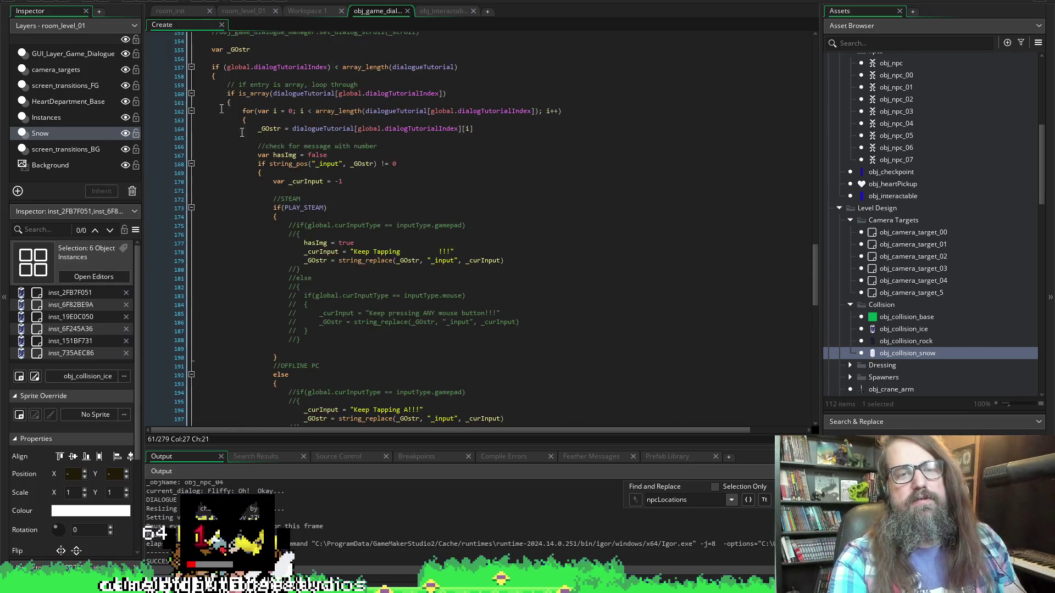
scroll(380, 173, up, 9)
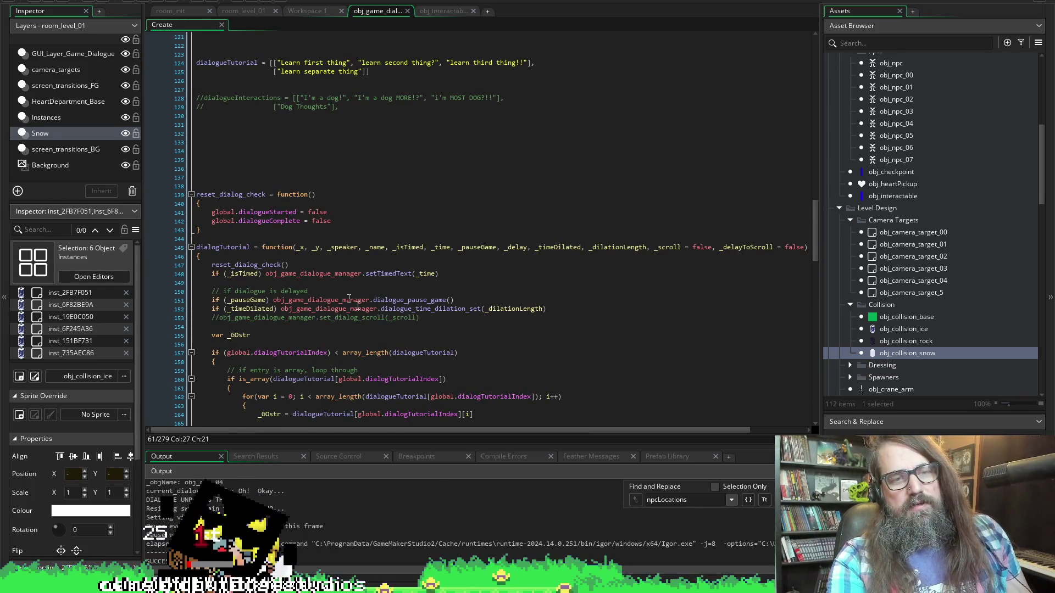
scroll(421, 312, up, 14)
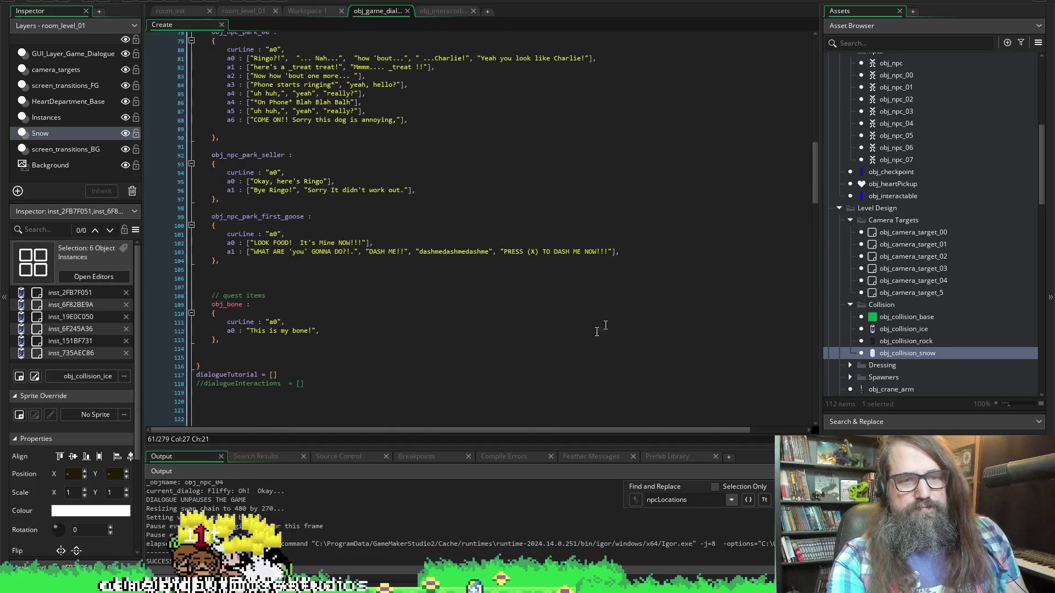
scroll(517, 302, down, 6)
scroll(351, 338, down, 4)
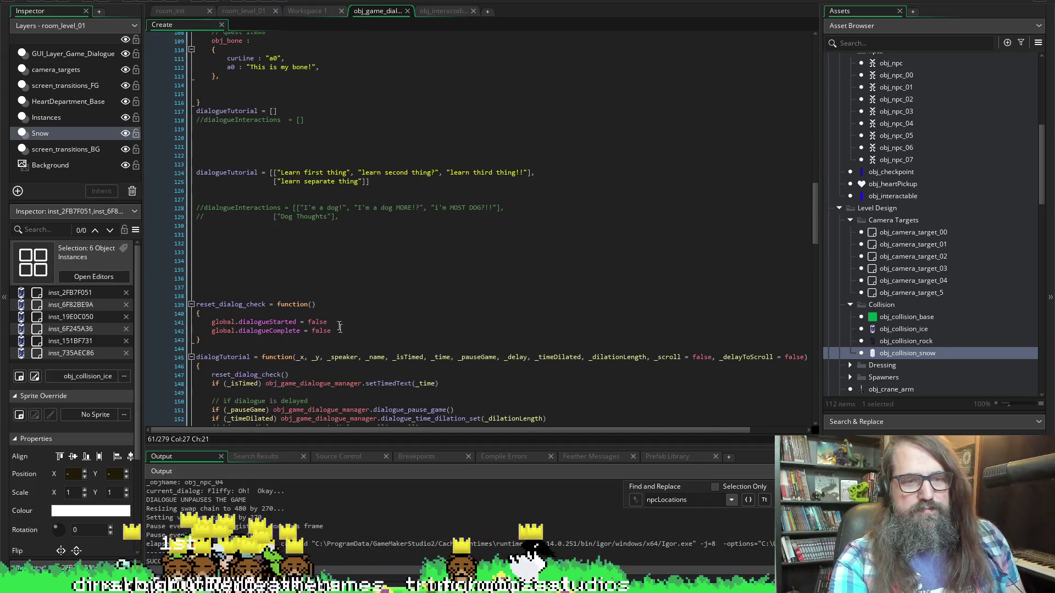
scroll(321, 256, down, 12)
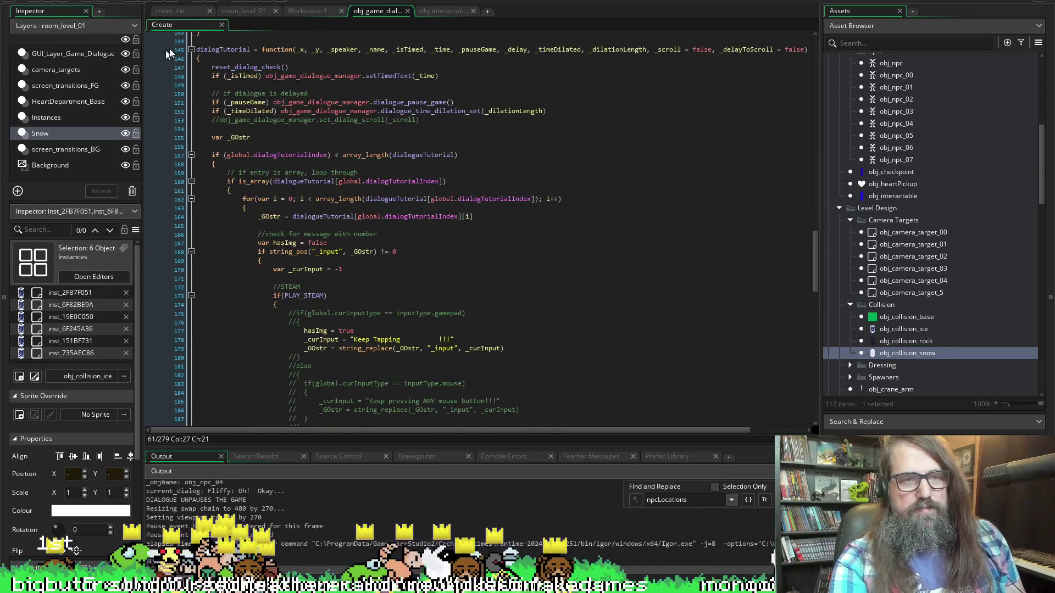
- Fold the dialogTutorial function and scroll down to dialogInteraction
key(ctrl+minus)
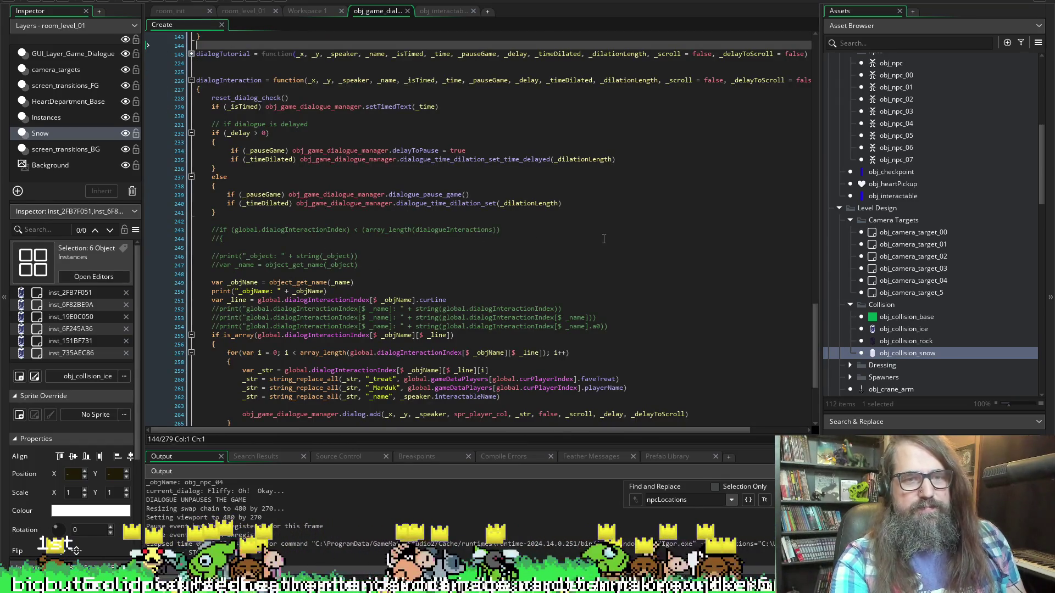
scroll(456, 219, down, 3)
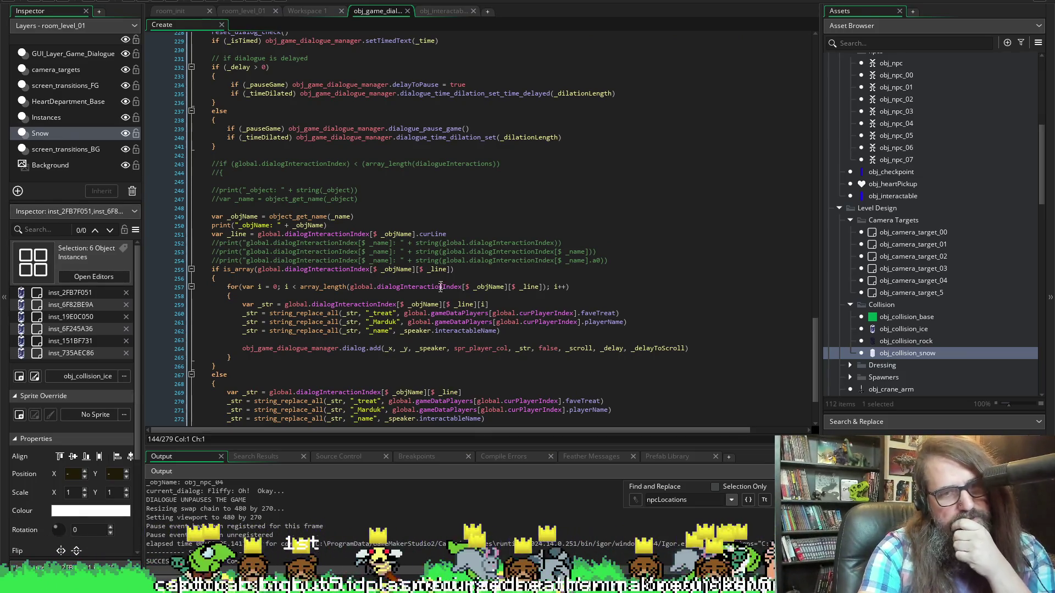
scroll(551, 321, down, 3)
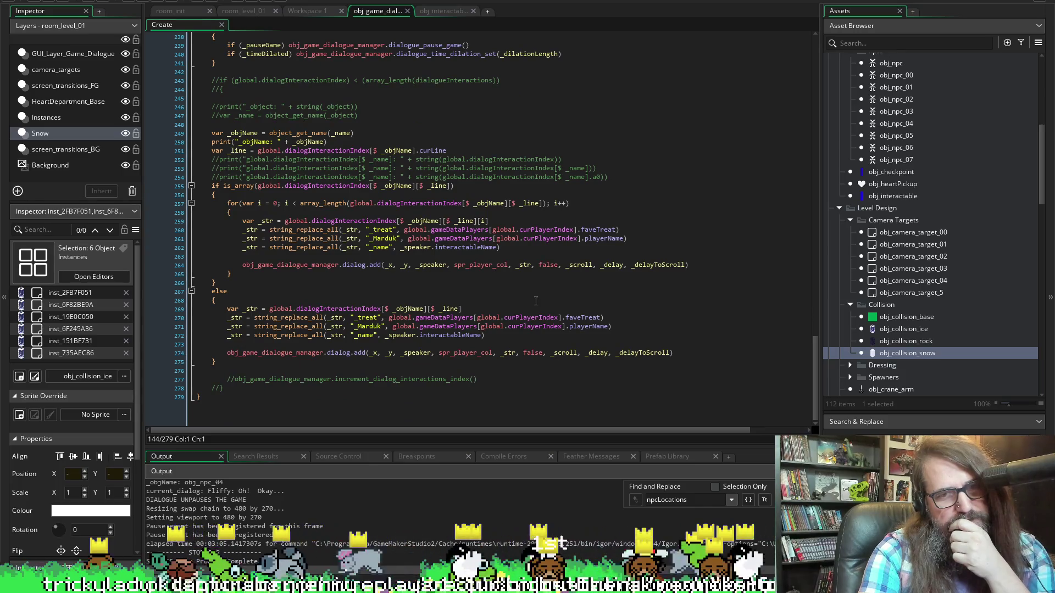